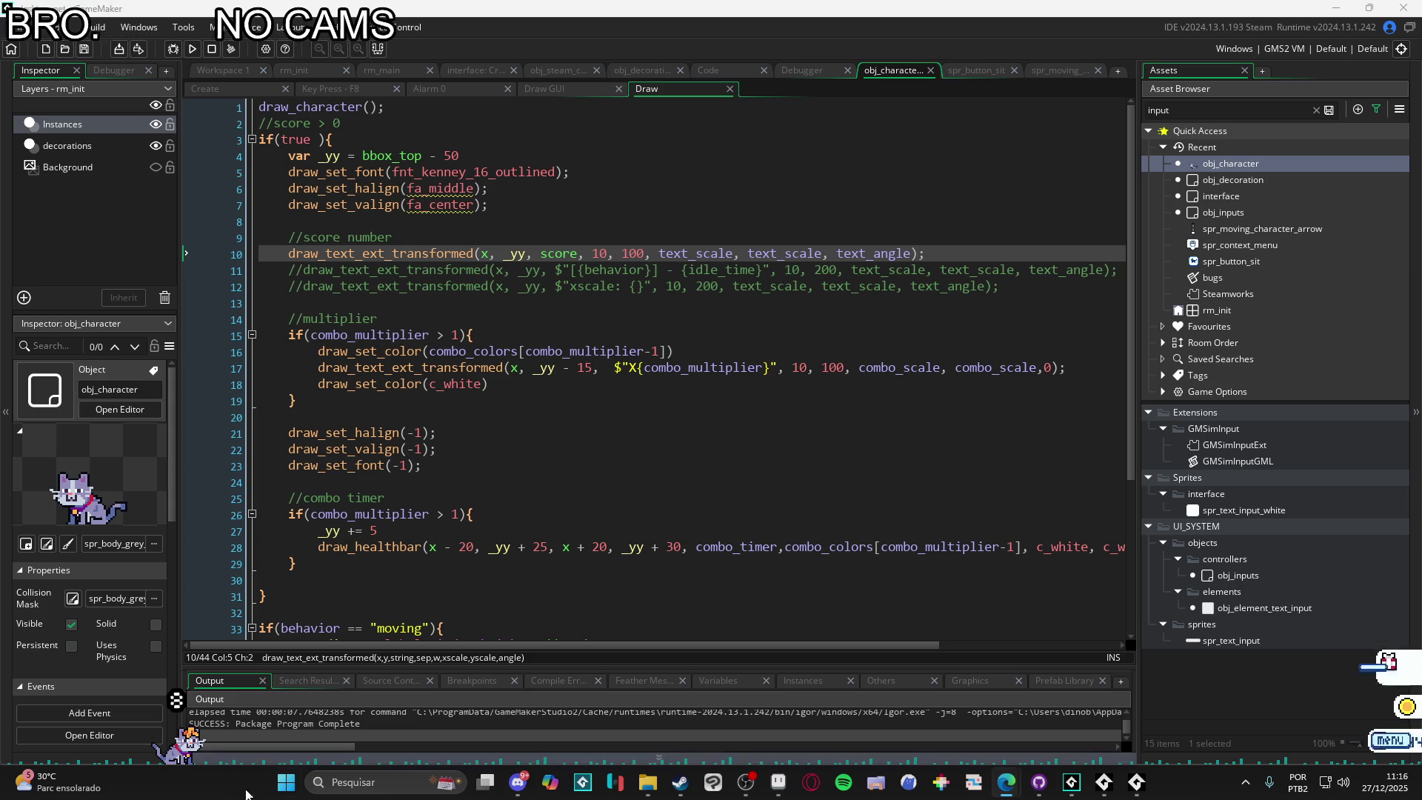
# - Open the Windows search panel from the taskbar
pyautogui.click(357, 779)
# - Launch Clip Studio Paint Pro from Windows search and open its File menu
pyautogui.write('font')
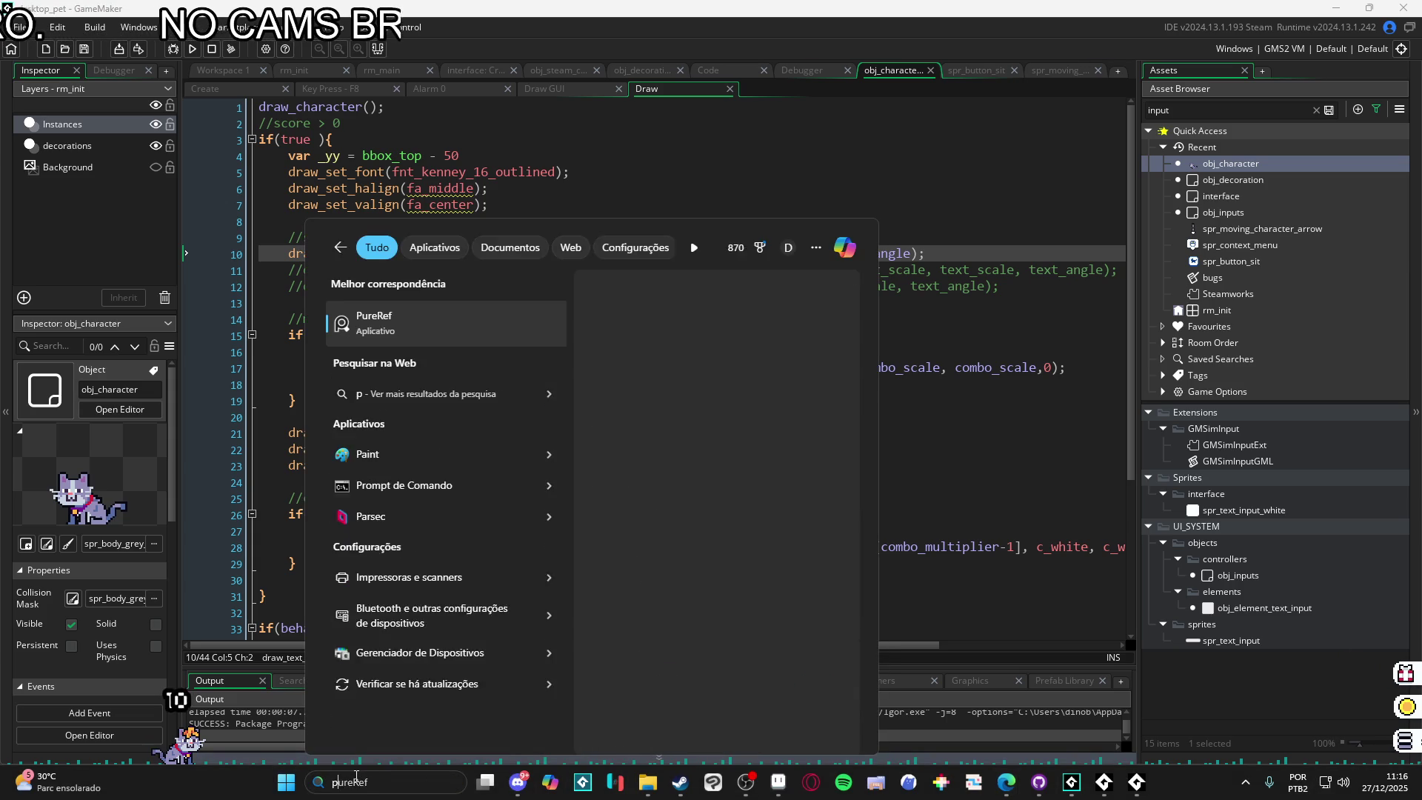
pyautogui.press('Escape')
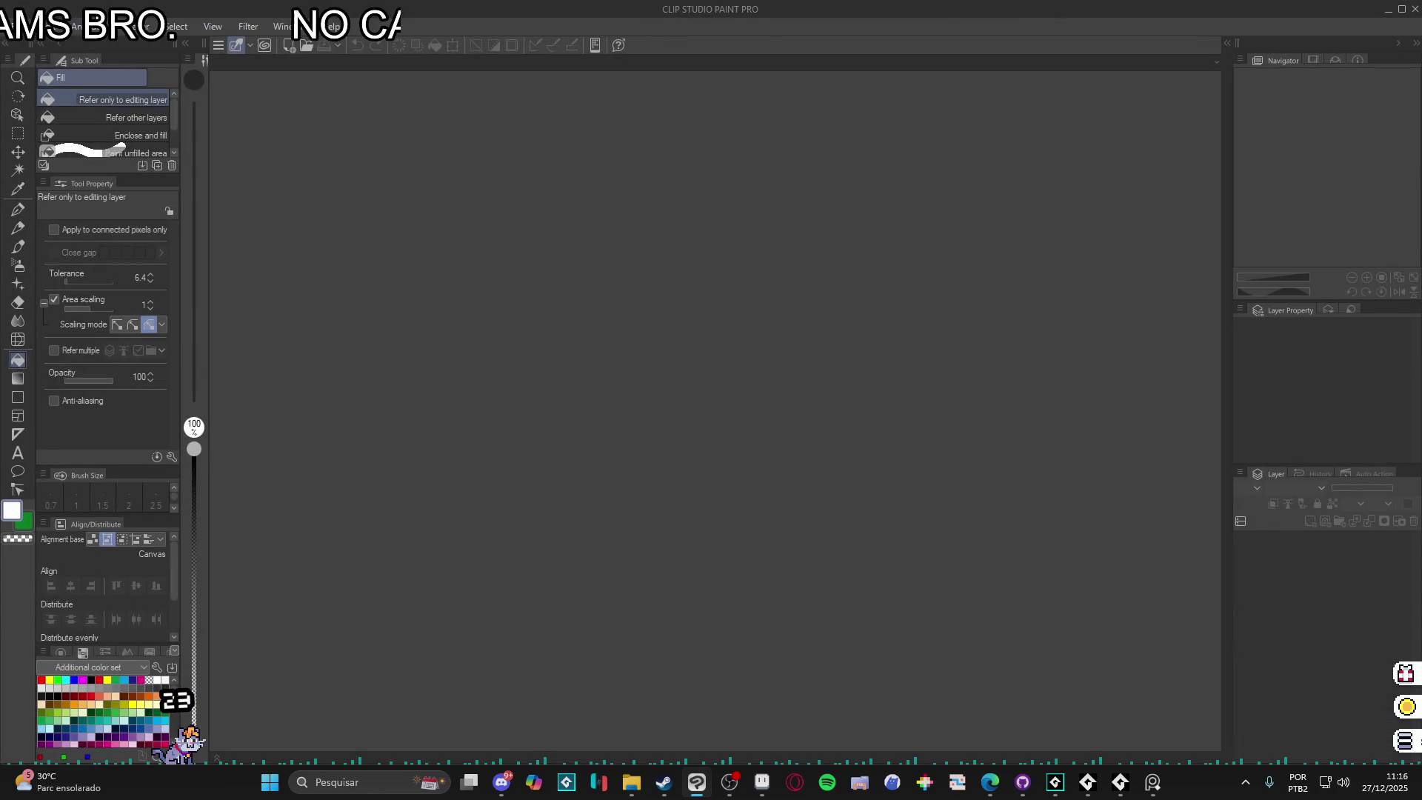
pyautogui.click(16, 26)
# - Create a new canvas with width 3000 px and height 300 px
pyautogui.click(49, 55)
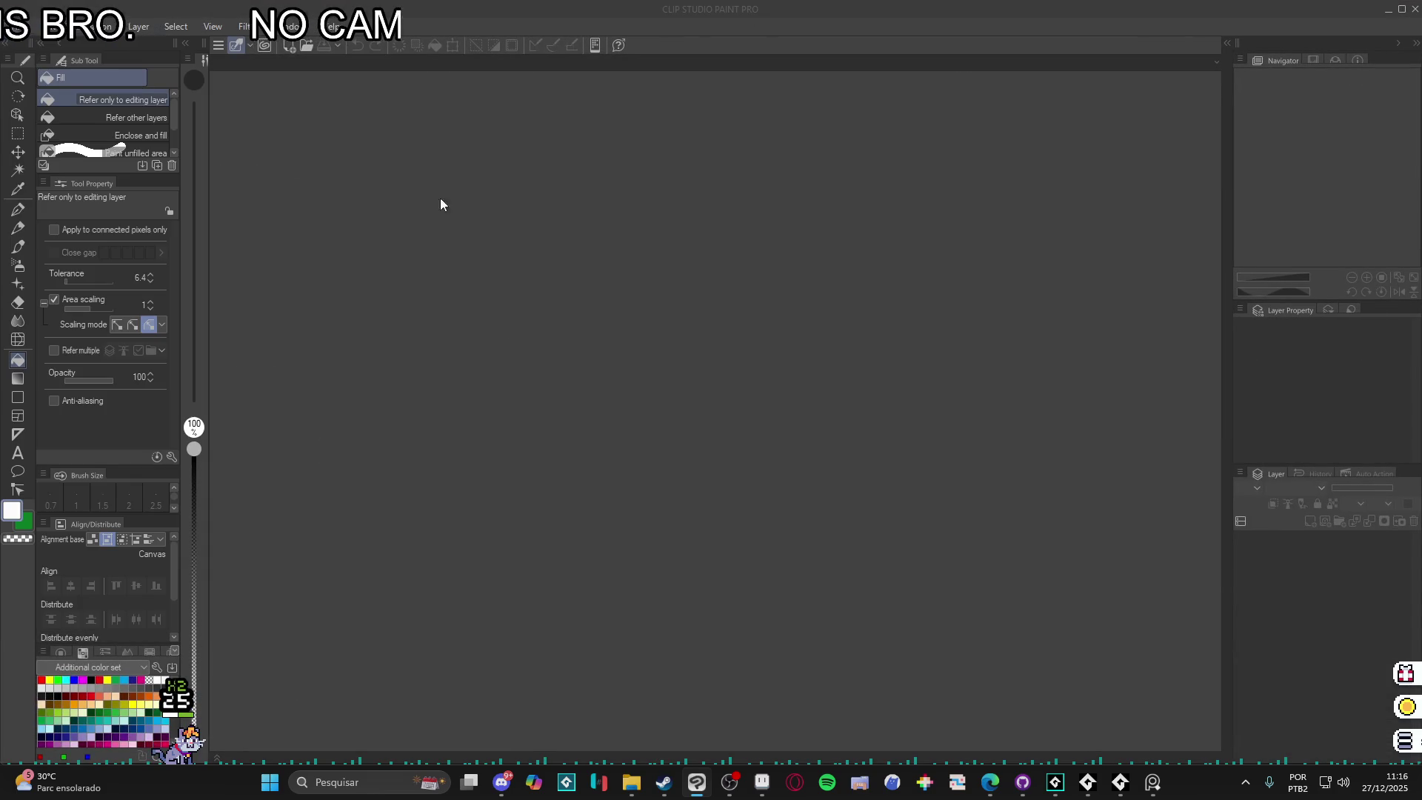
pyautogui.doubleClick(1025, 317)
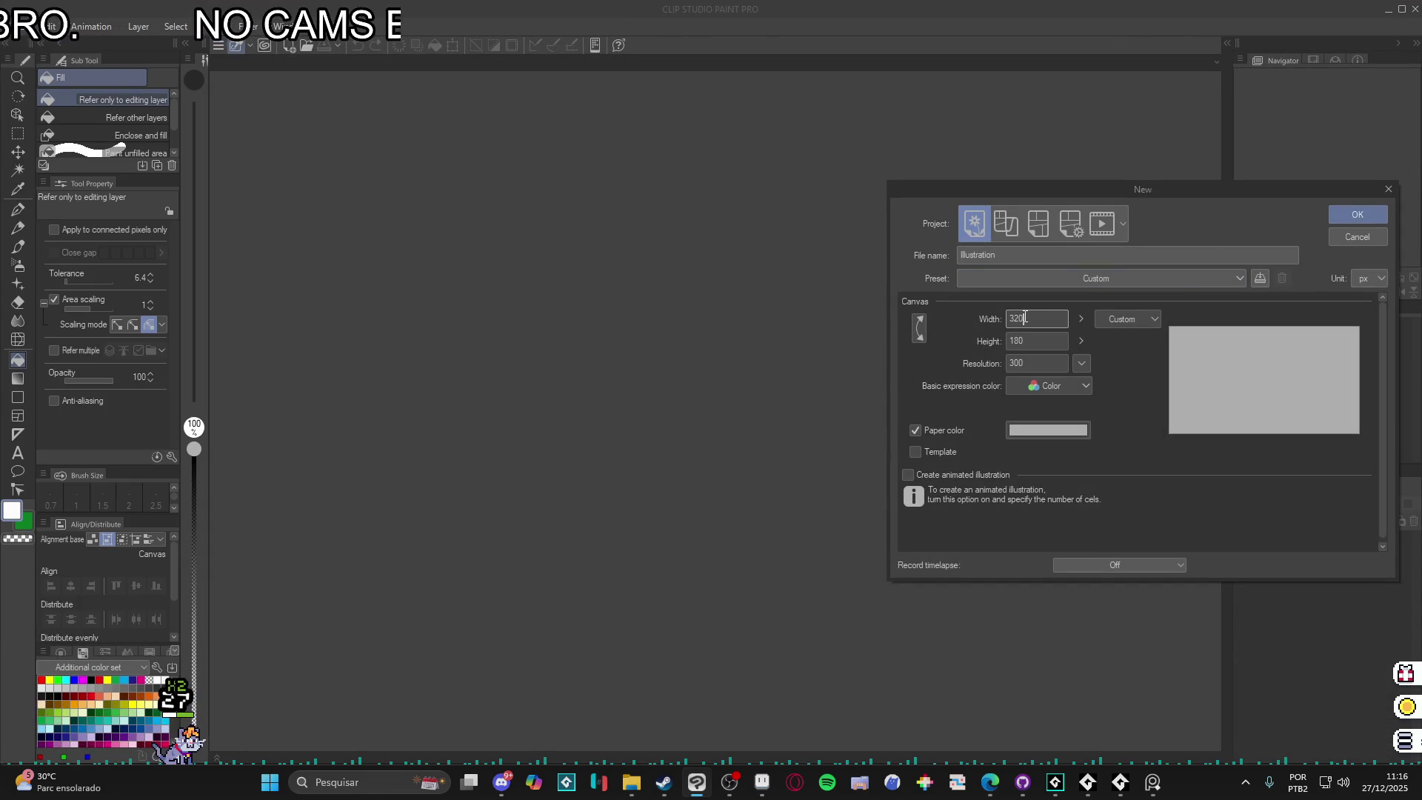
pyautogui.write('3000')
pyautogui.press('Tab')
pyautogui.write('300')
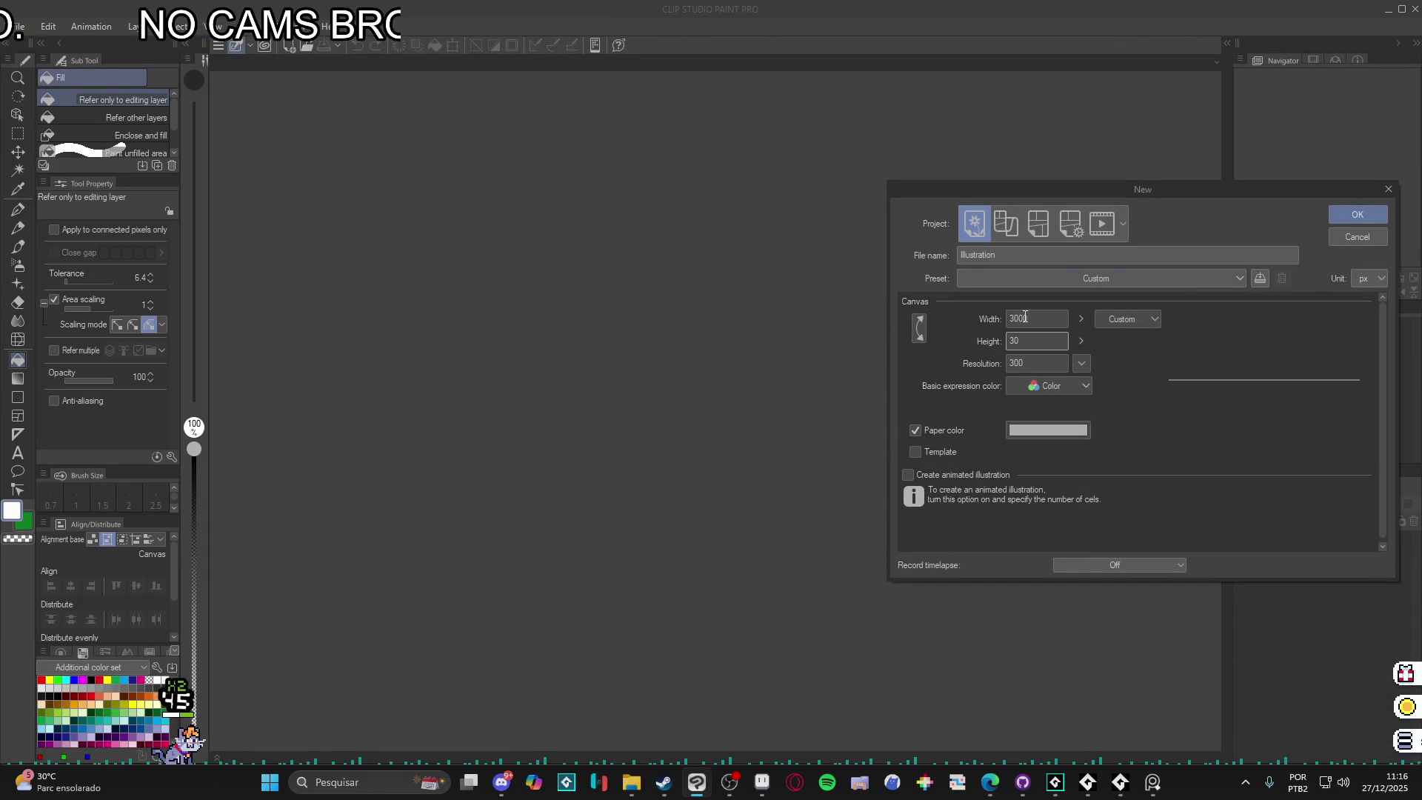
pyautogui.press('Return')
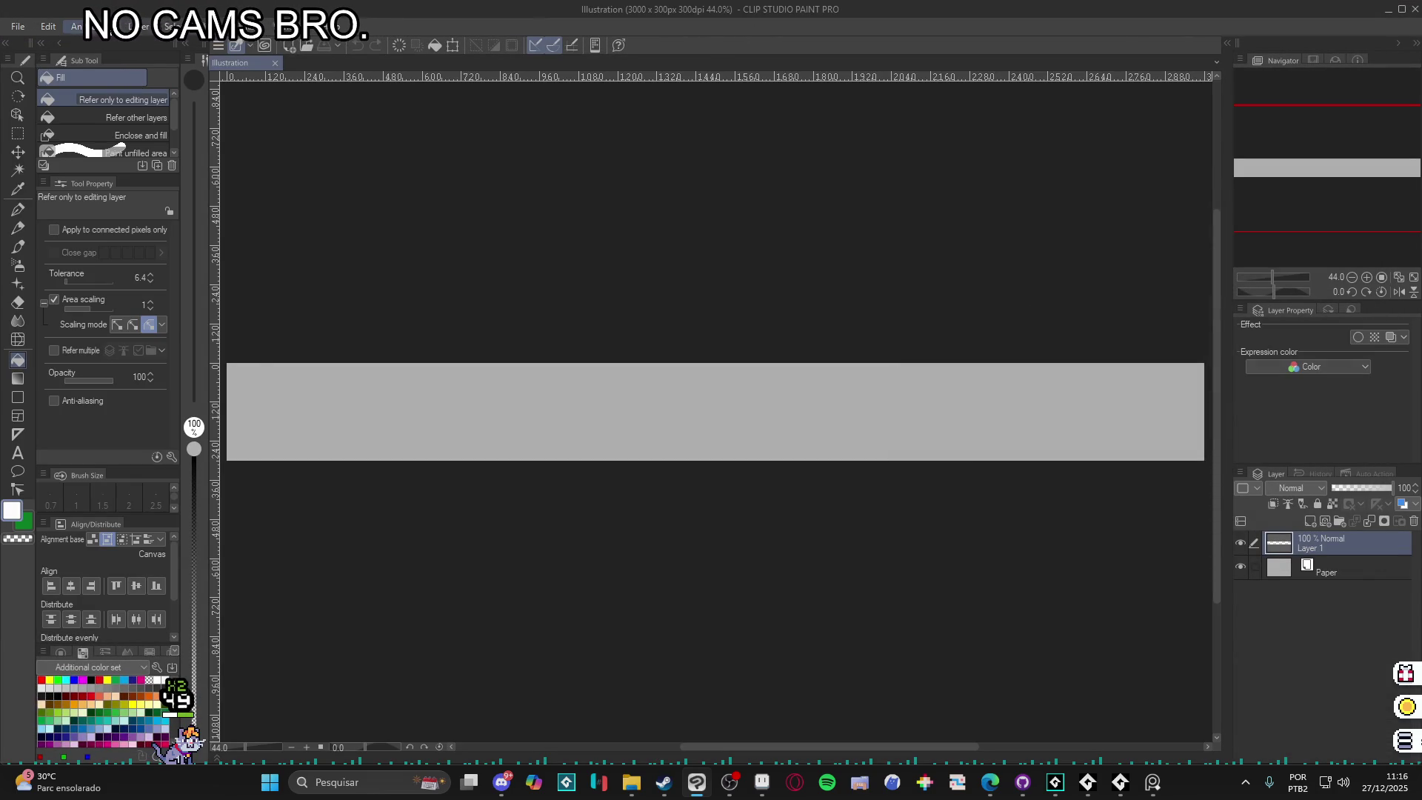
# - Change the canvas height to 3000 px with Change Canvas Size
pyautogui.click(47, 27)
pyautogui.click(163, 460)
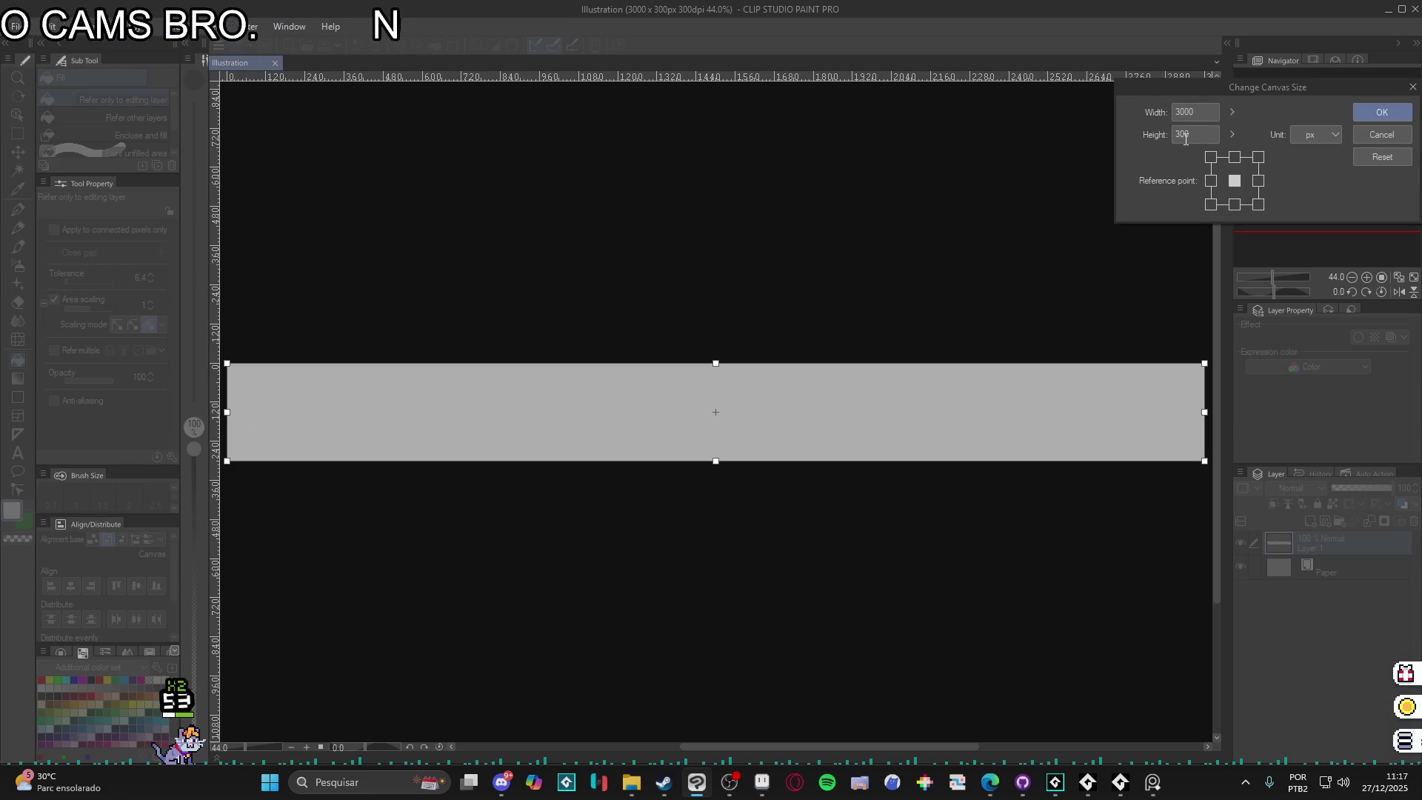
pyautogui.write('0')
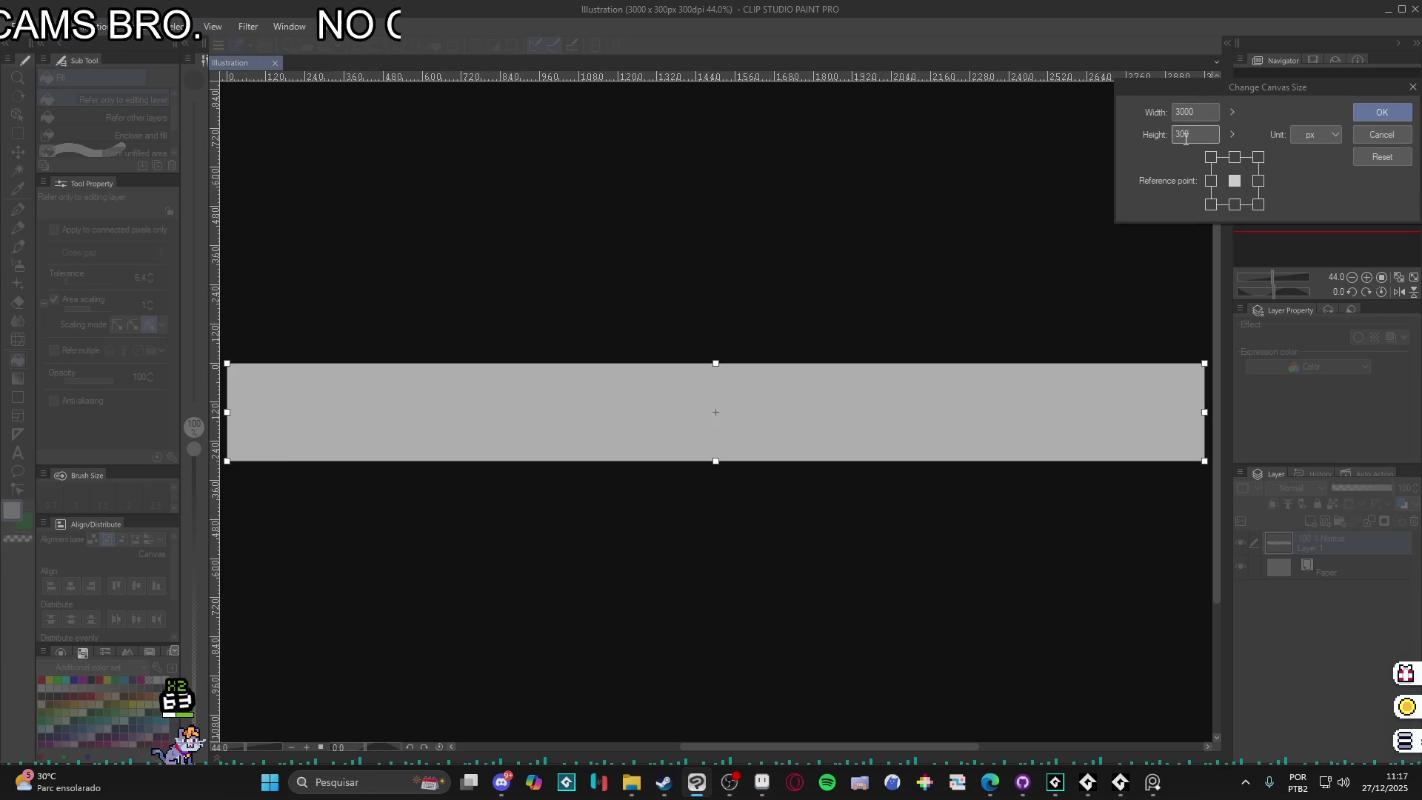
pyautogui.press('Return')
pyautogui.scroll(-3, 1067, 428)
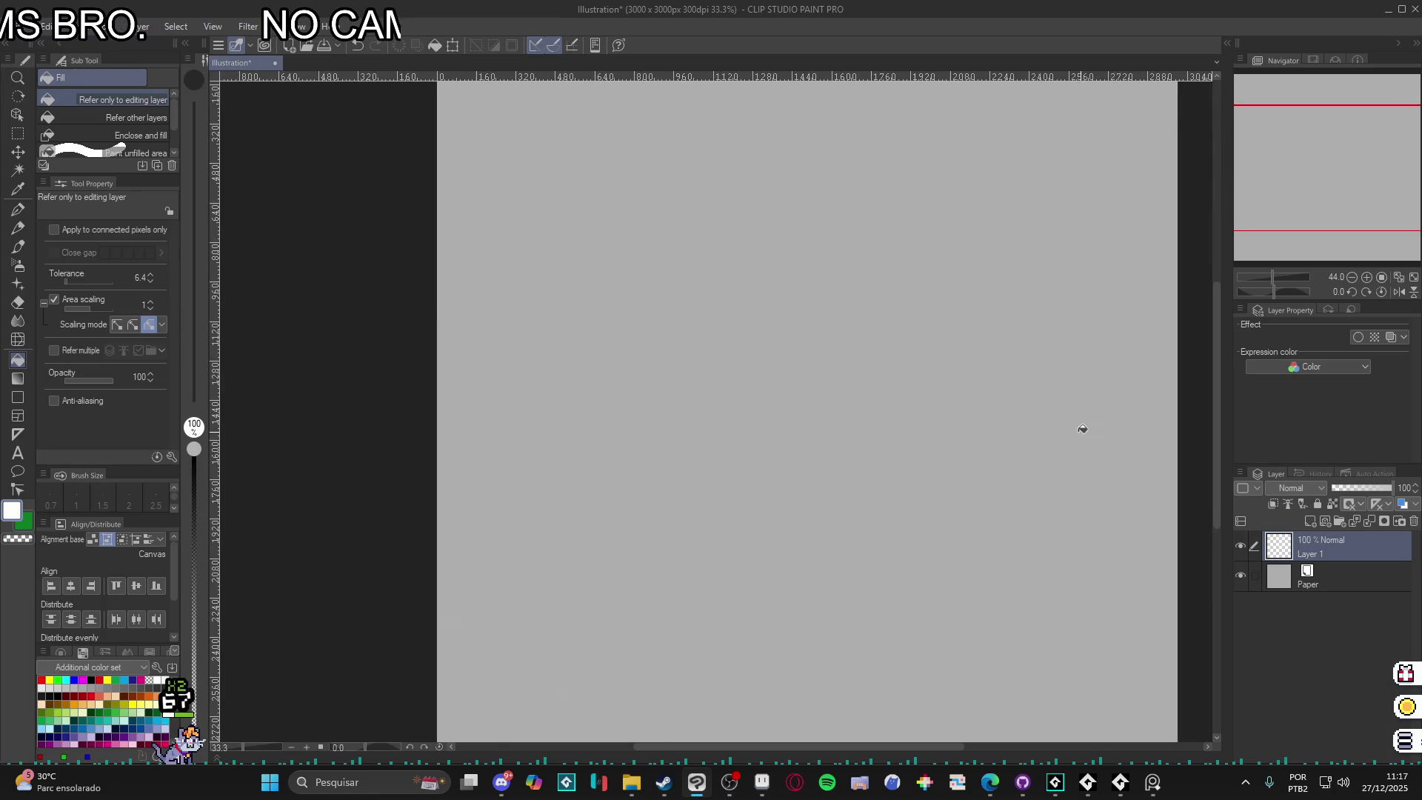
pyautogui.moveTo(1031, 434); pyautogui.dragTo(784, 409)
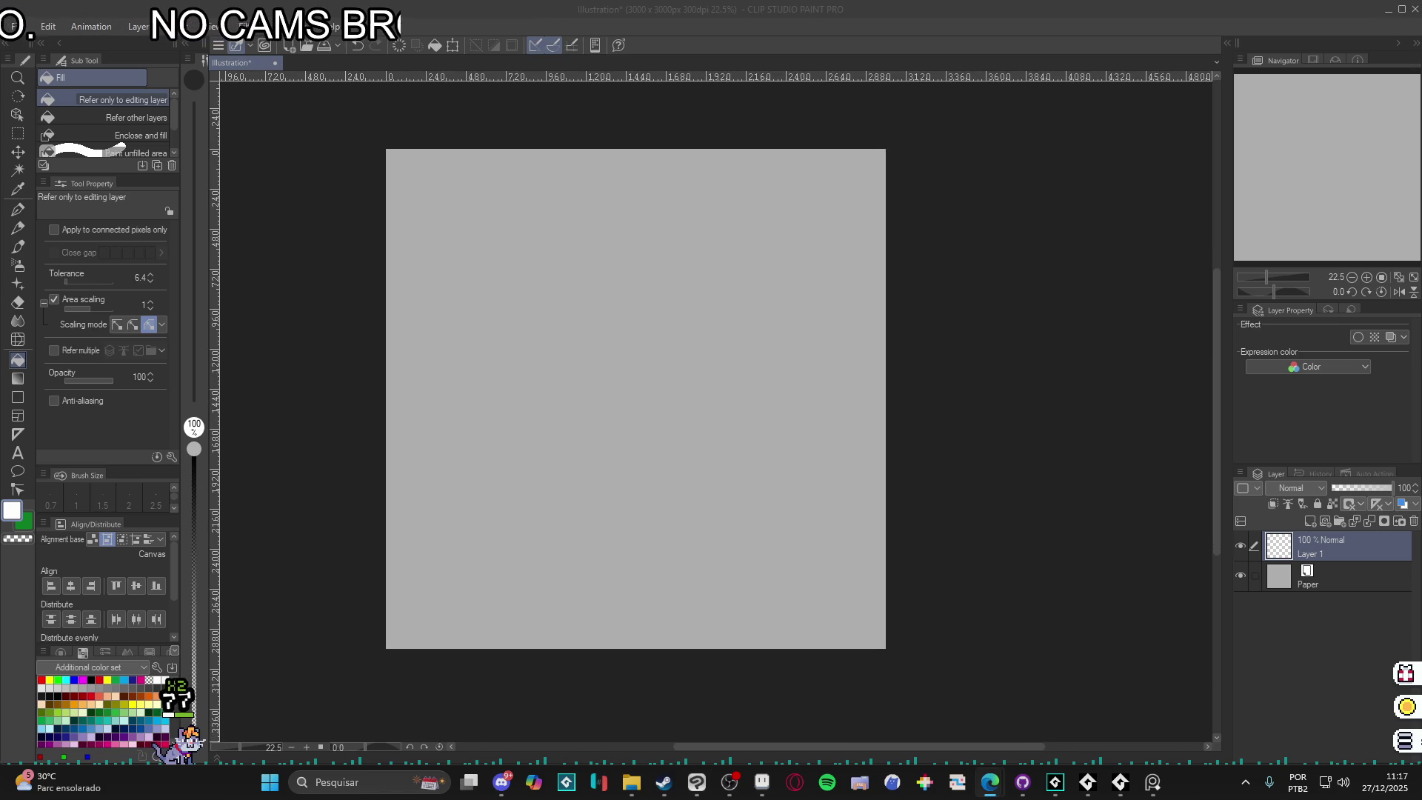
# - Create a document from the clipboard capybara image, dock it beside the canvas, and fit it to its pane
pyautogui.click(48, 26)
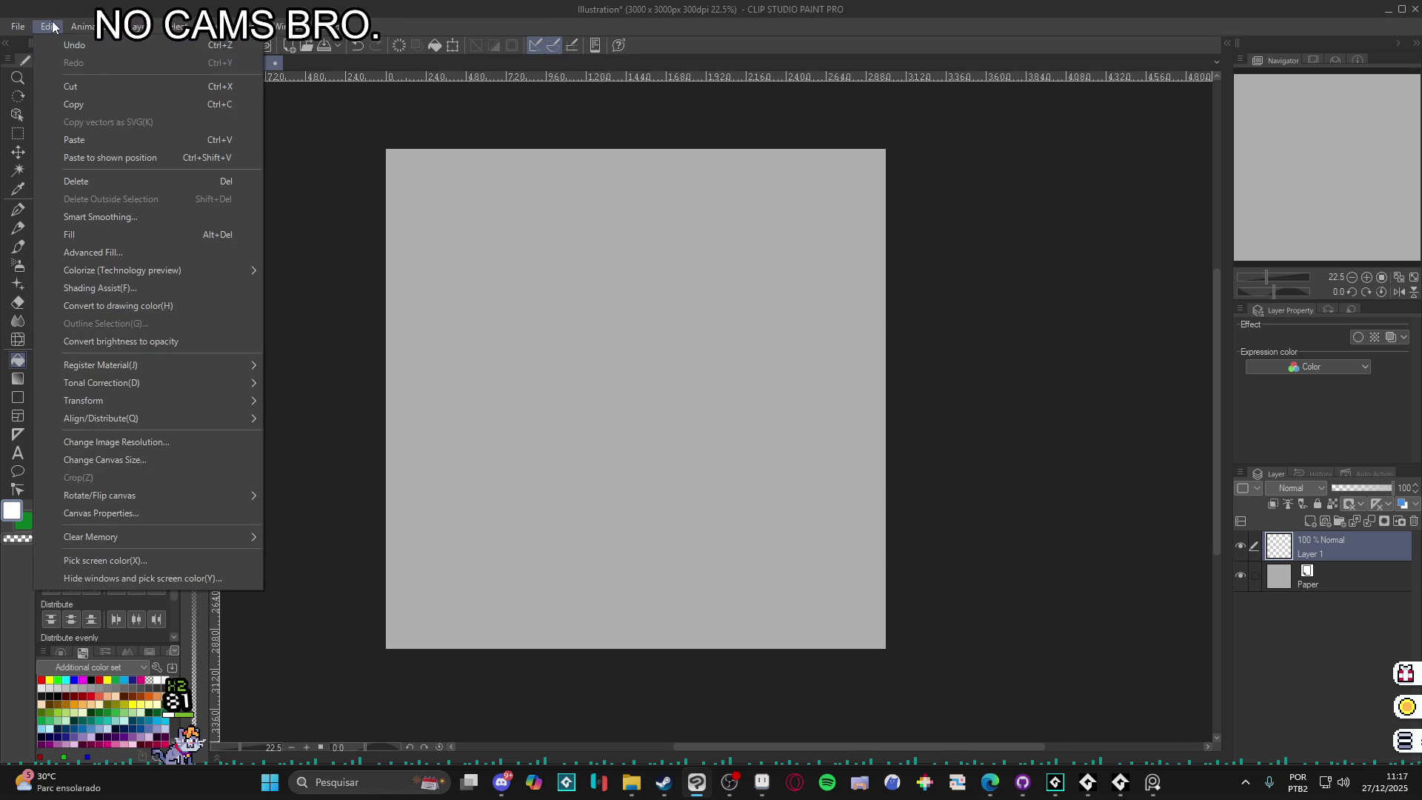
pyautogui.moveTo(18, 26)
pyautogui.click(134, 65)
pyautogui.moveTo(304, 71)
pyautogui.mouseDown()
pyautogui.moveTo(229, 245)
pyautogui.moveTo(293, 243)
pyautogui.mouseUp()
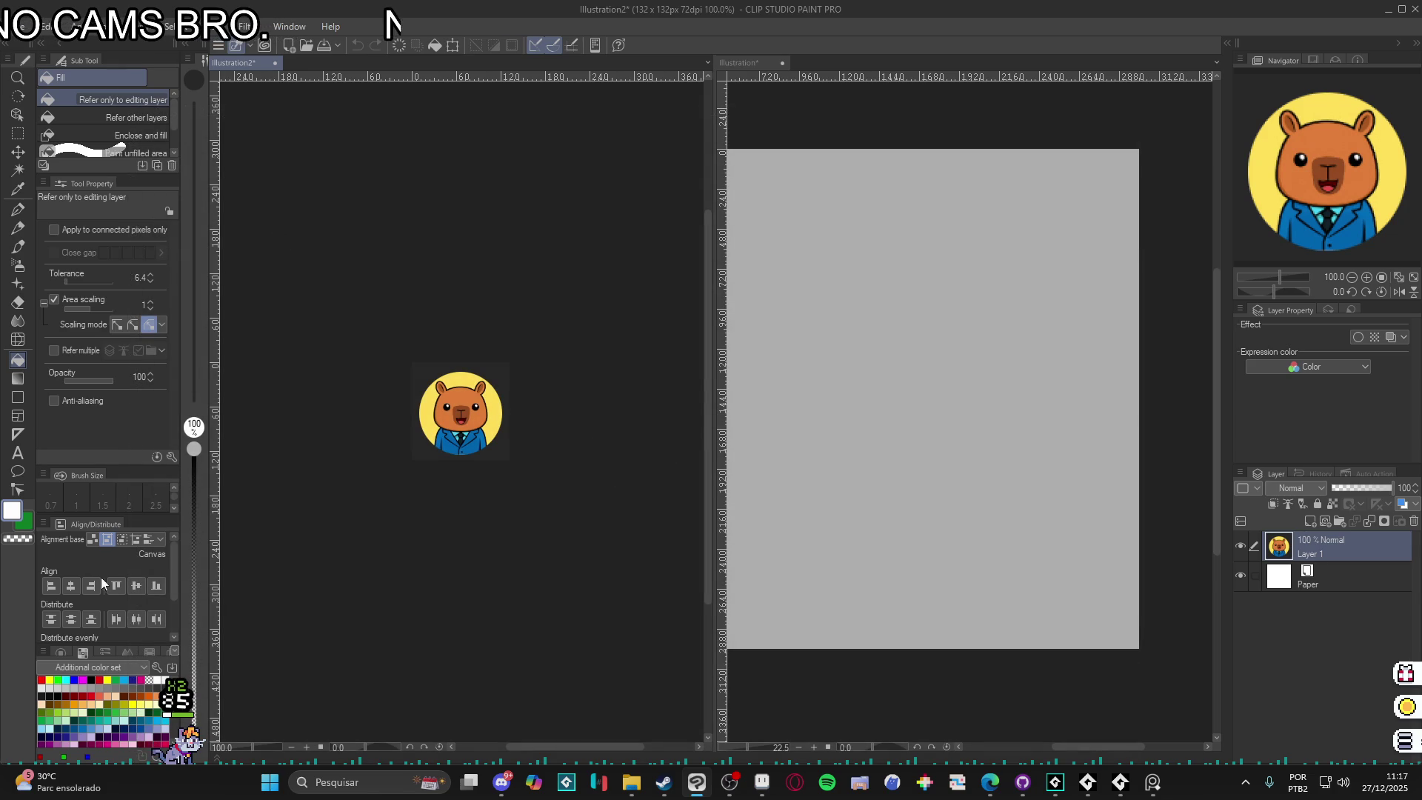
pyautogui.click(1399, 292)
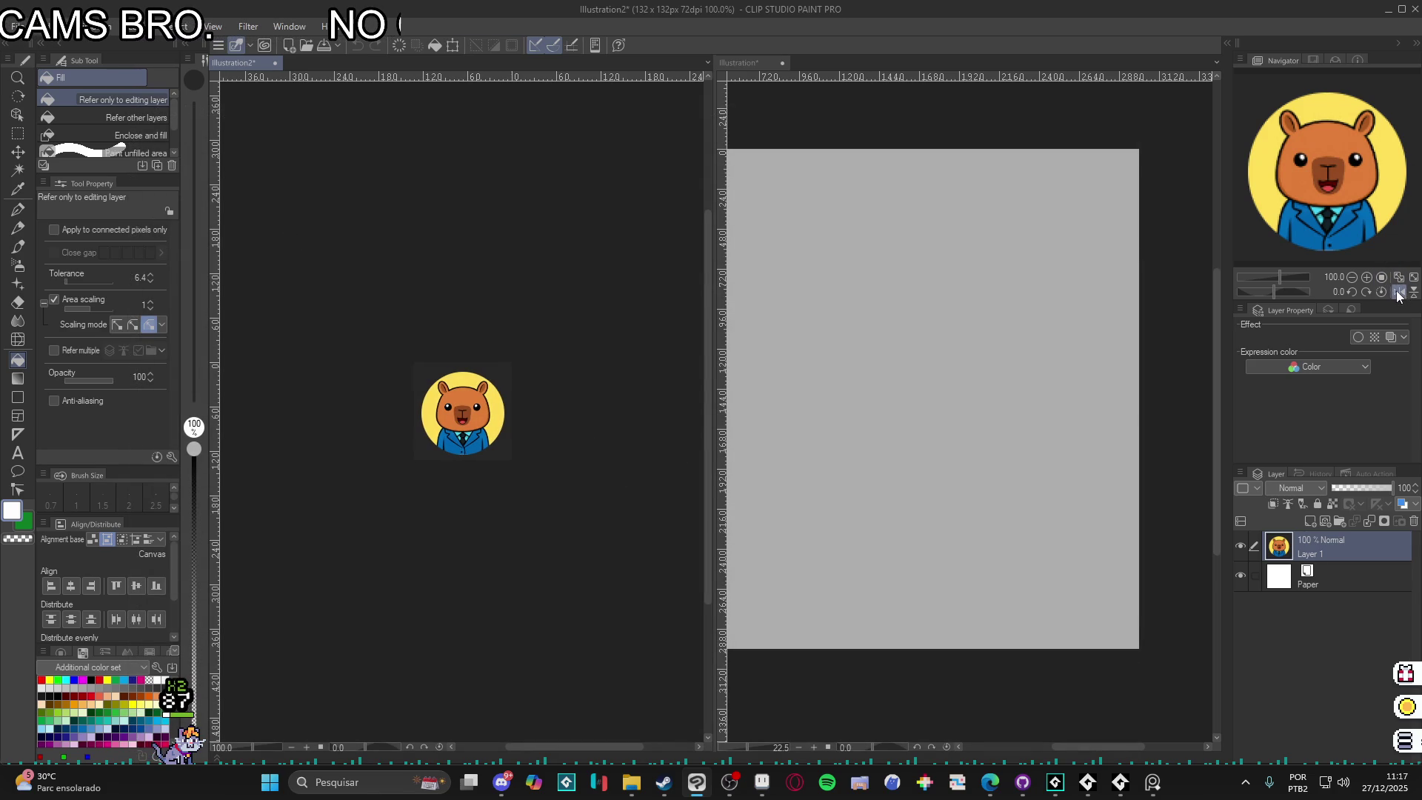
pyautogui.click(1382, 293)
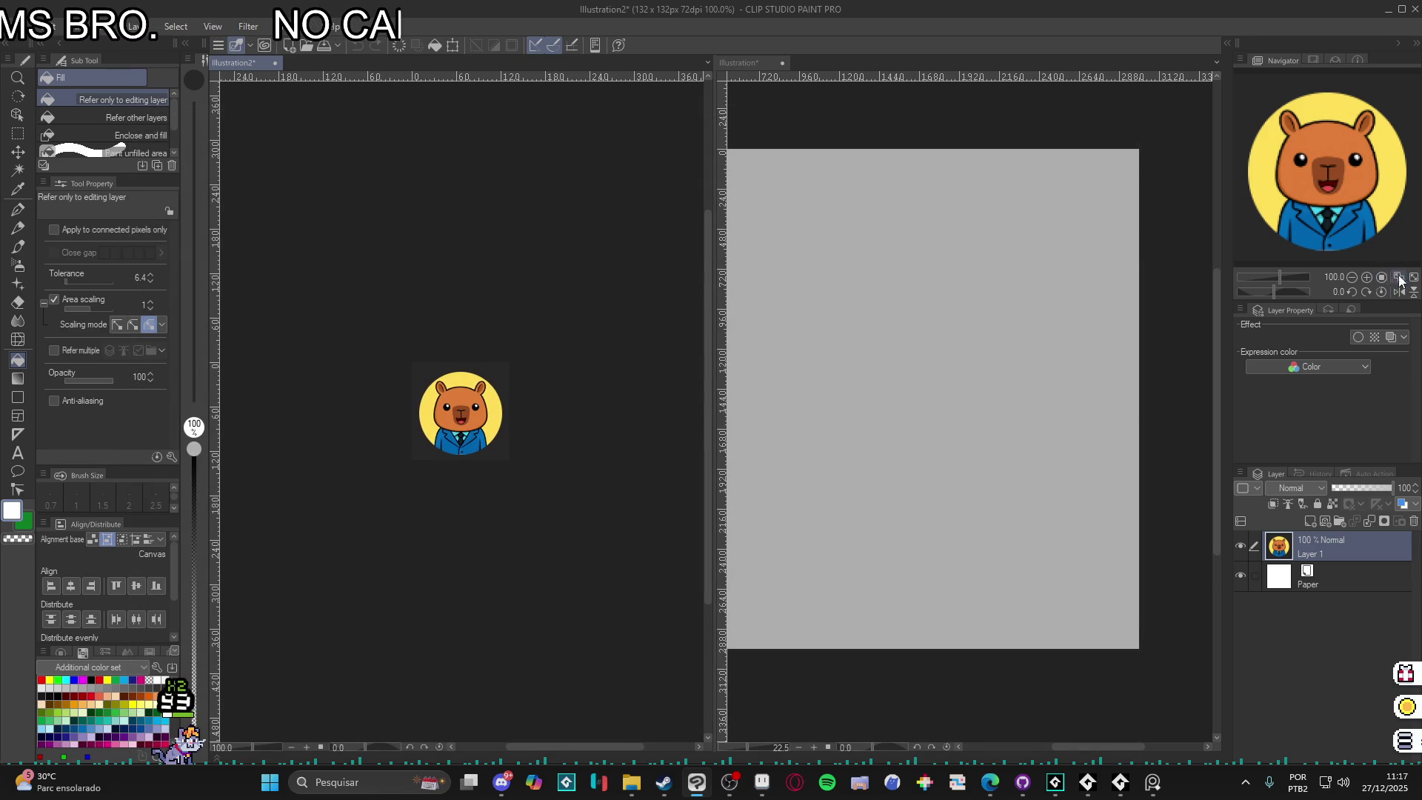
pyautogui.click(1399, 278)
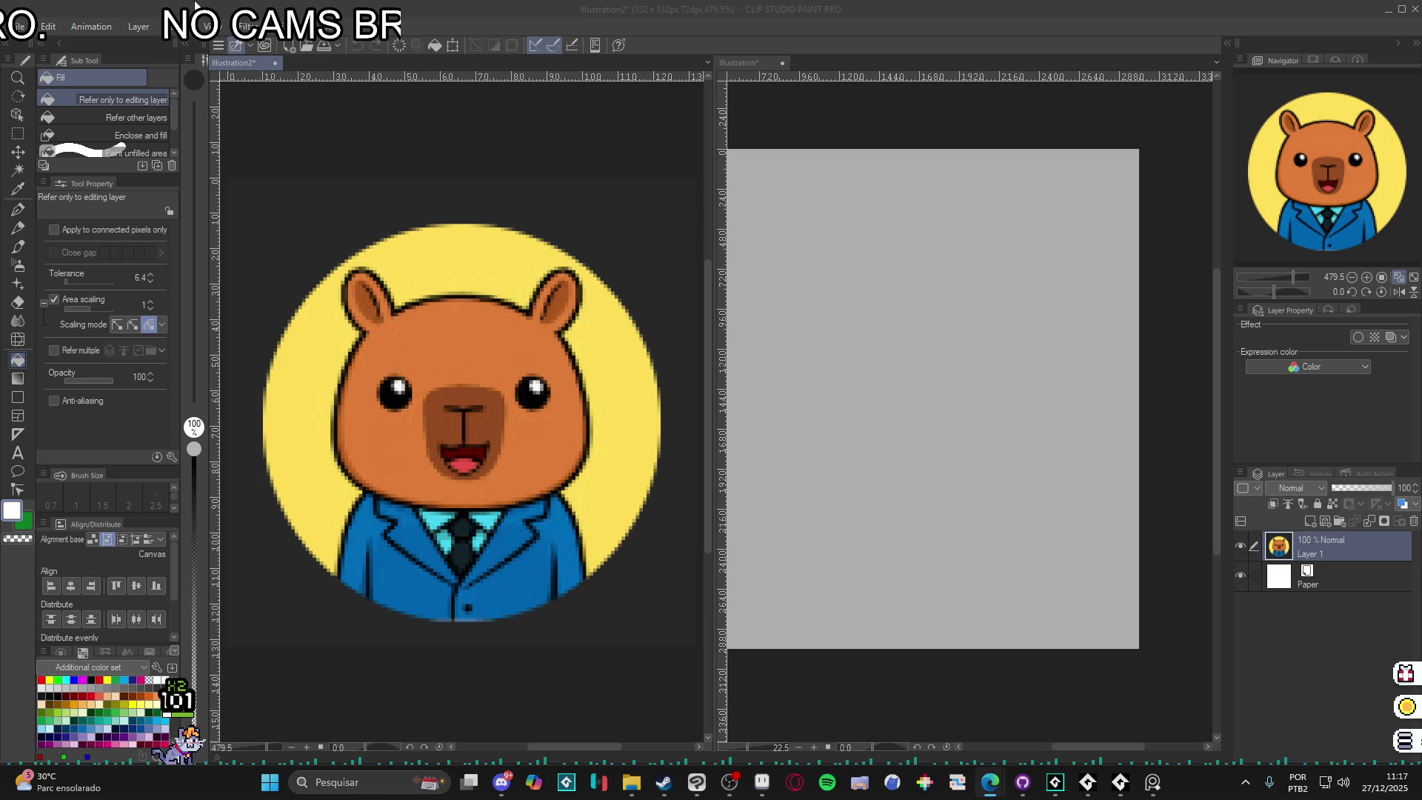
# - Create an extra blank canvas, then close and discard it unsaved
pyautogui.click(18, 26)
pyautogui.click(44, 53)
pyautogui.click(1362, 218)
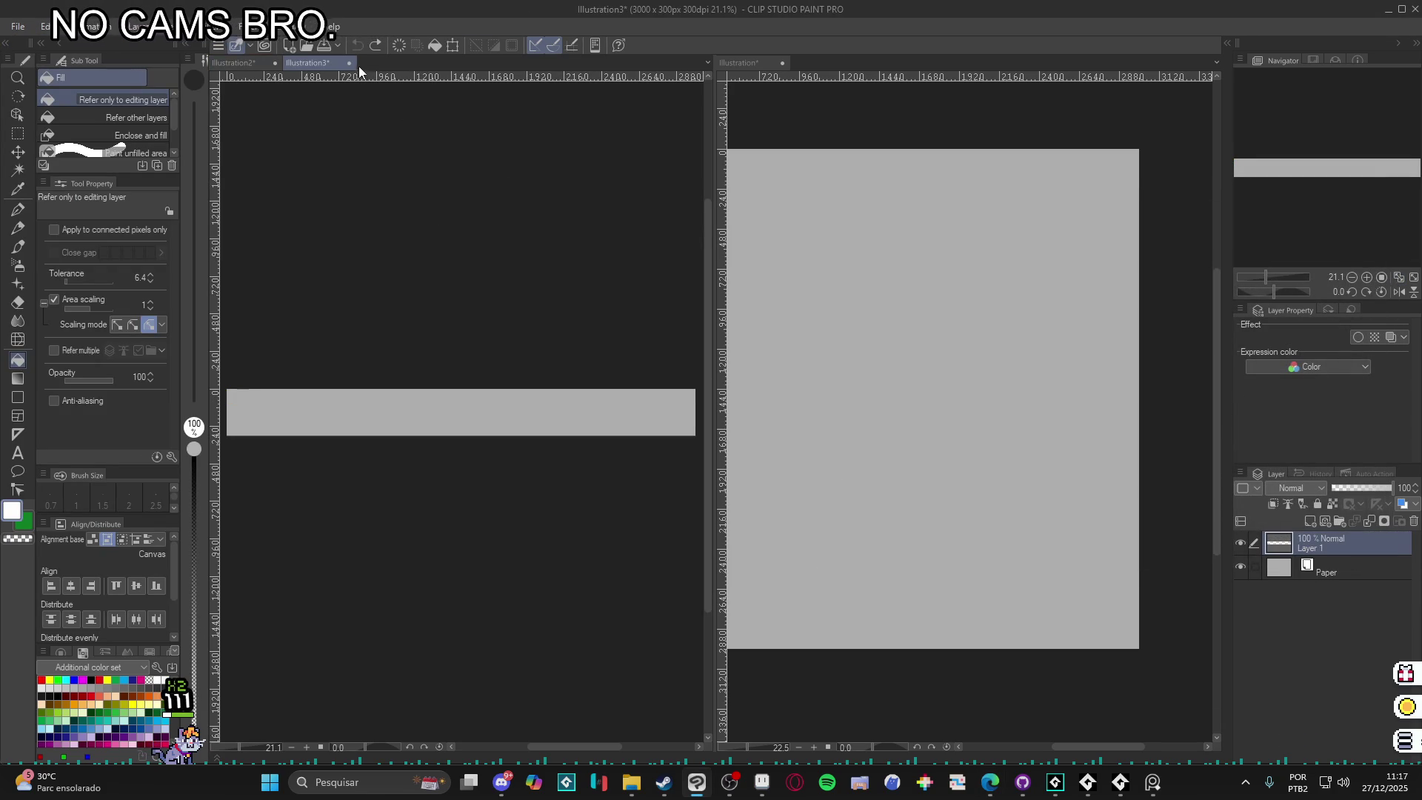
pyautogui.click(349, 63)
pyautogui.click(726, 291)
# - Create a document from the clipboard Minecraft capybara, stack it under the first reference, and widen the blank canvas
pyautogui.click(18, 27)
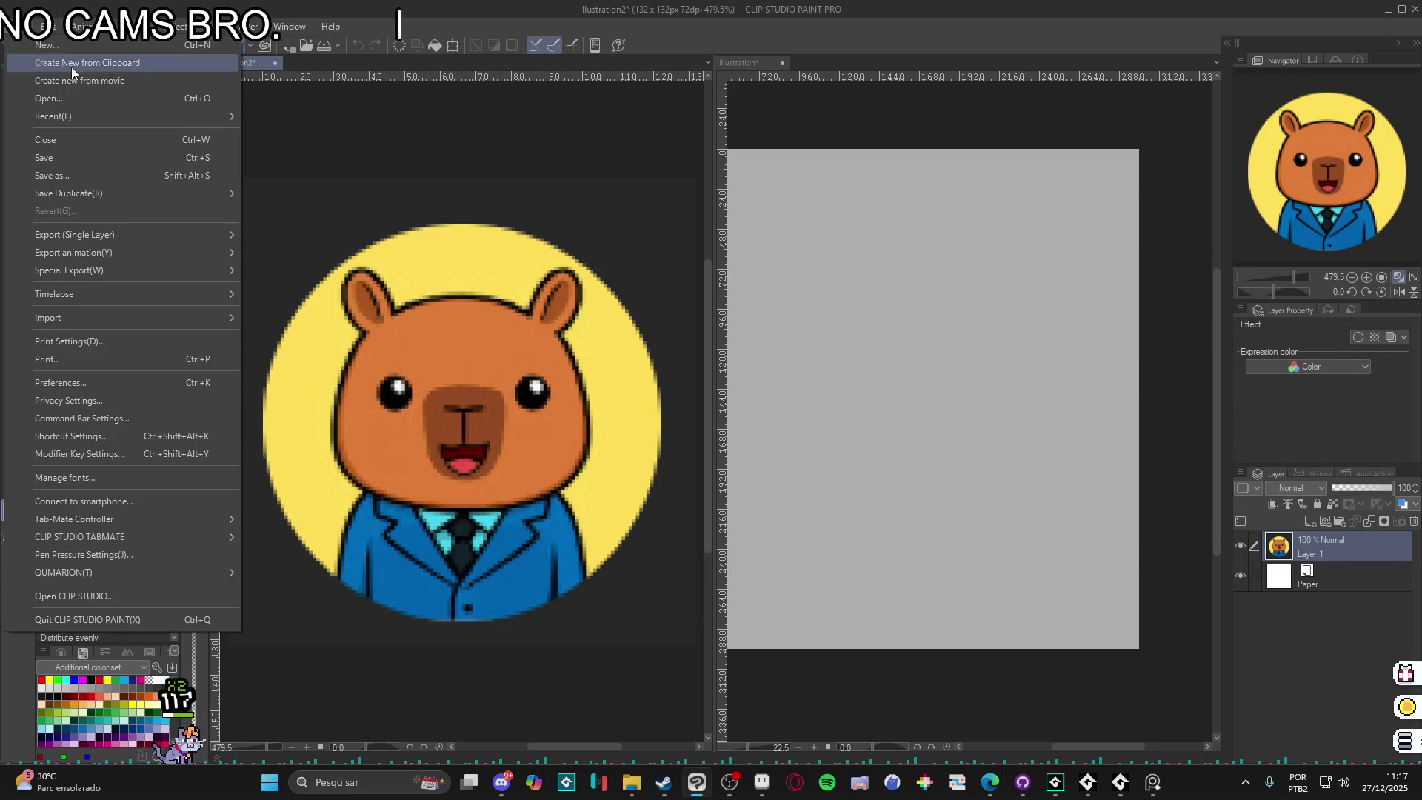
pyautogui.click(173, 64)
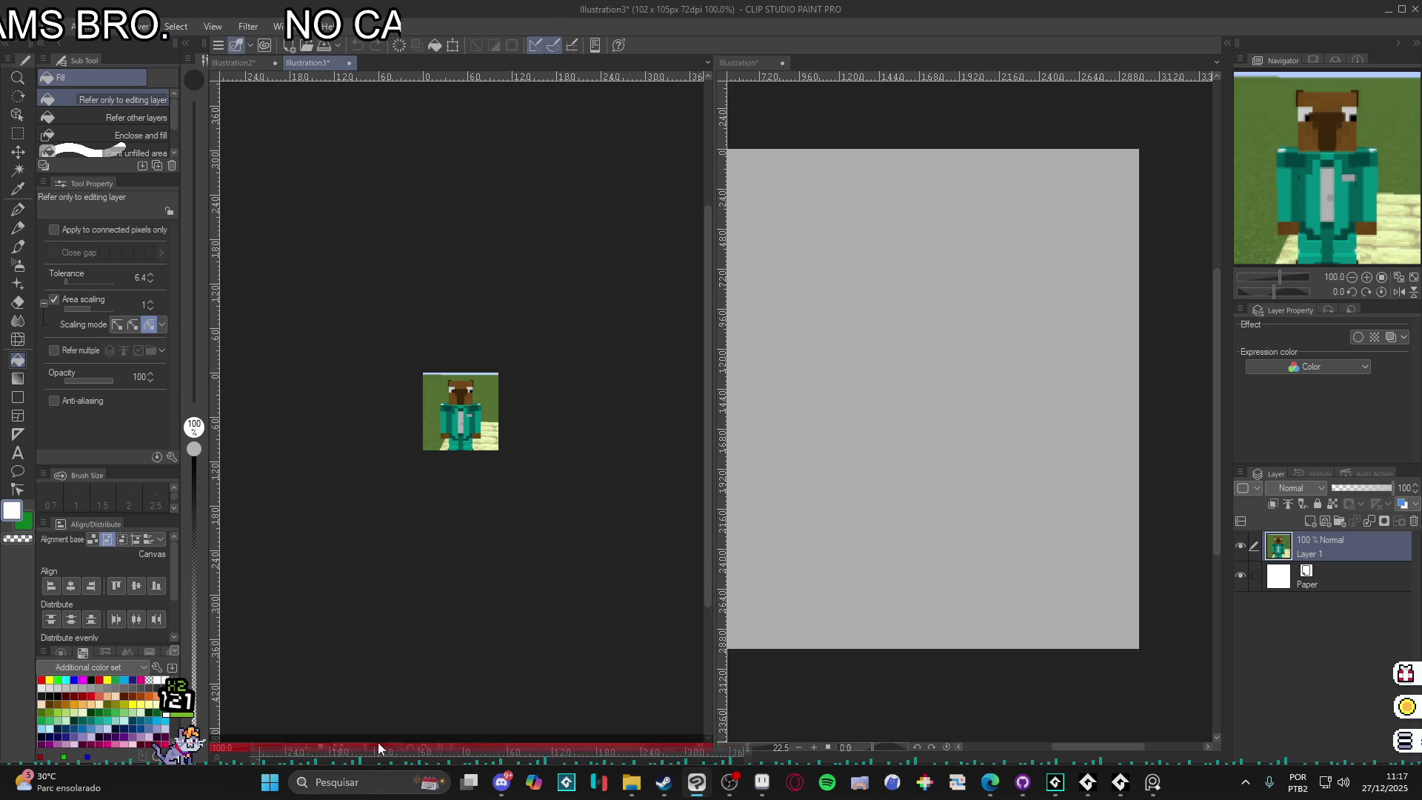
pyautogui.moveTo(380, 735); pyautogui.dragTo(380, 735)
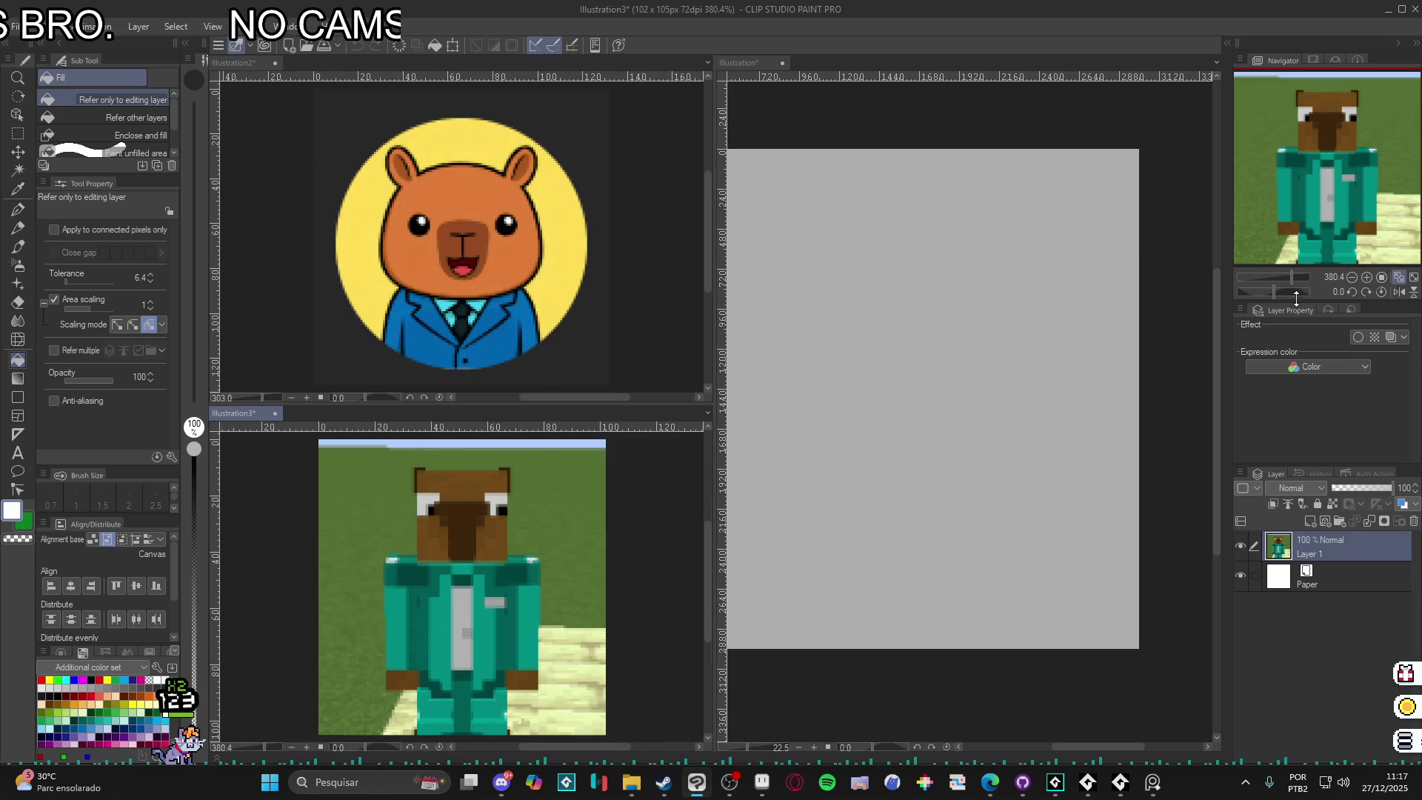
pyautogui.moveTo(709, 432)
pyautogui.mouseDown()
pyautogui.moveTo(381, 432)
pyautogui.moveTo(441, 432)
pyautogui.mouseUp()
pyautogui.click(680, 415)
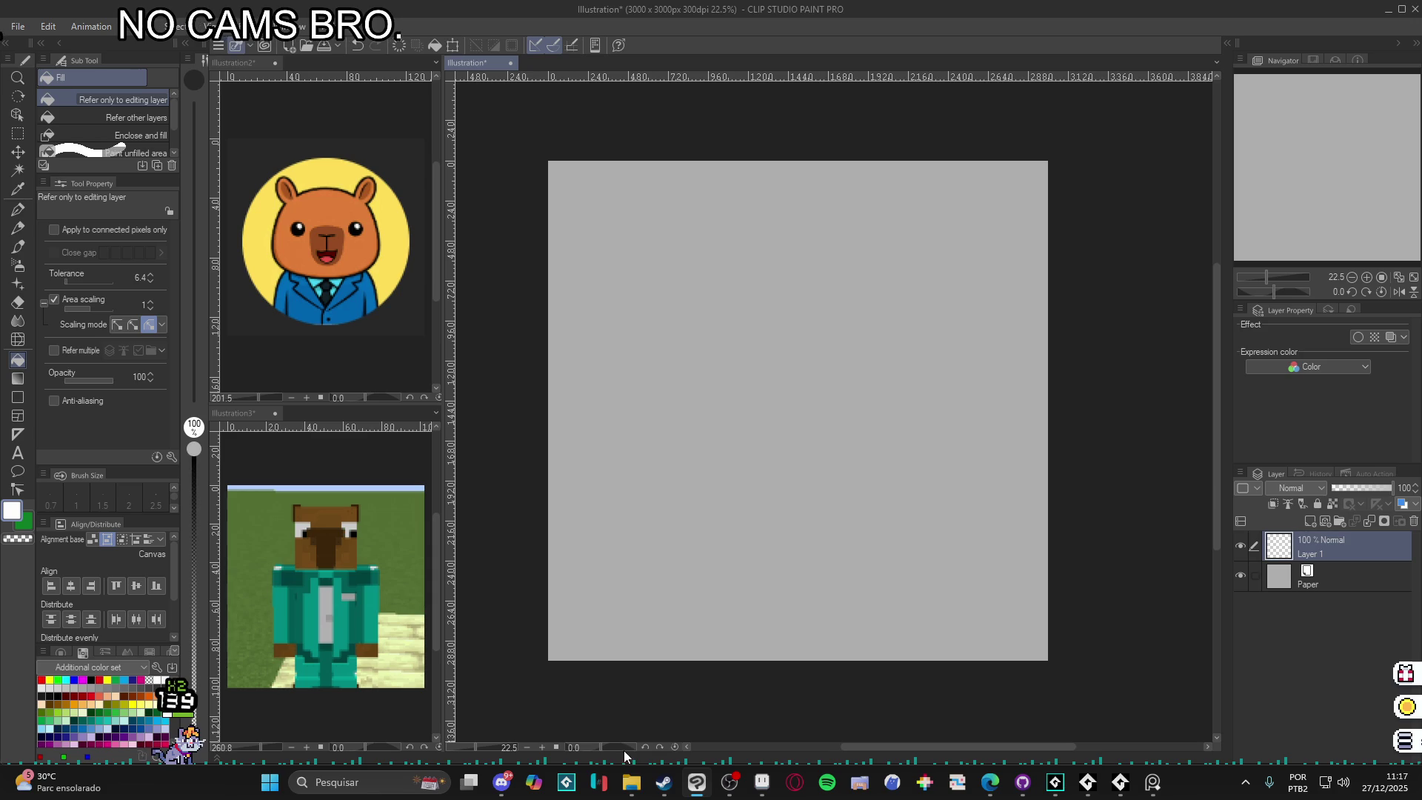
# - Open the smokeantelope drawing from the profile_pick folder in File Explorer
pyautogui.hotkey('alt', 'Tab')
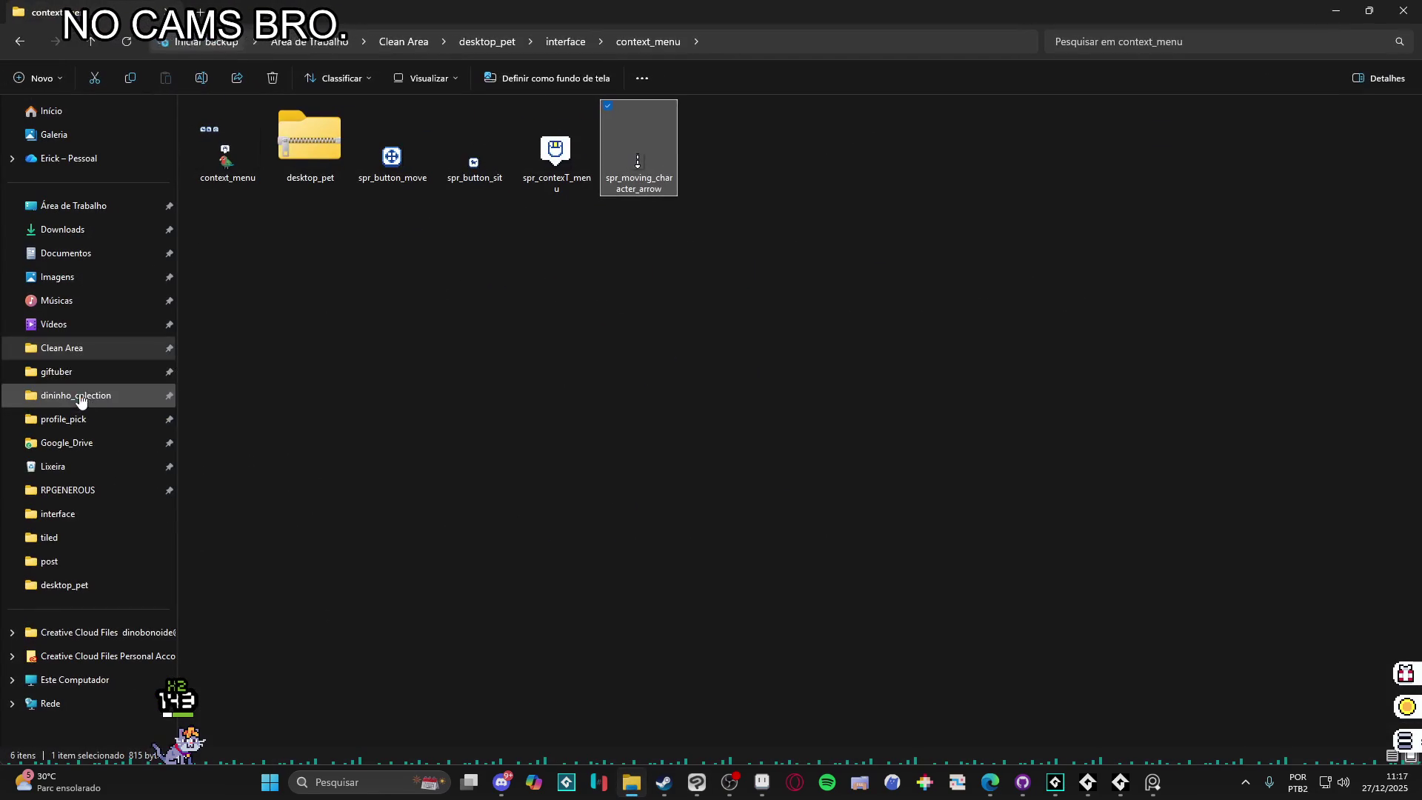
pyautogui.click(99, 421)
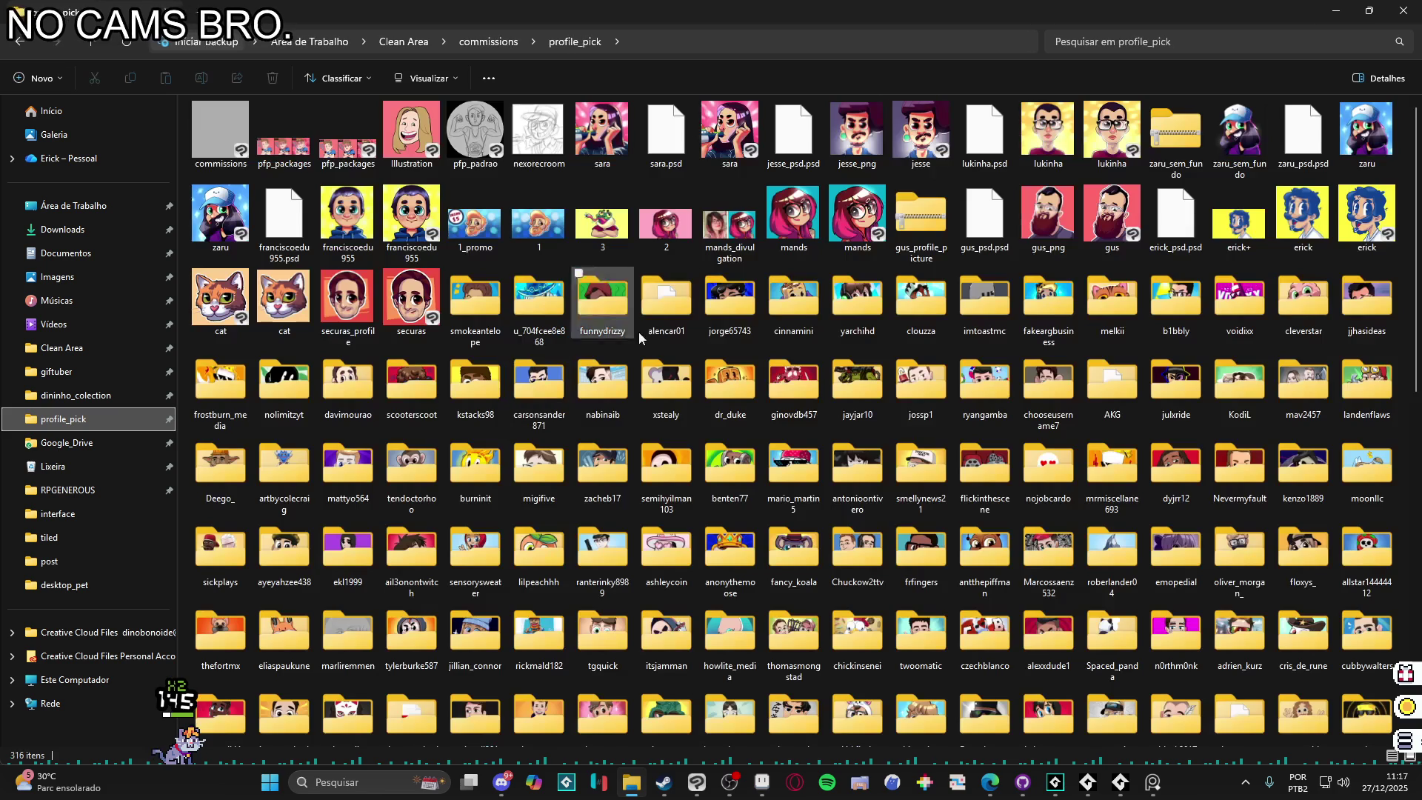
pyautogui.doubleClick(468, 296)
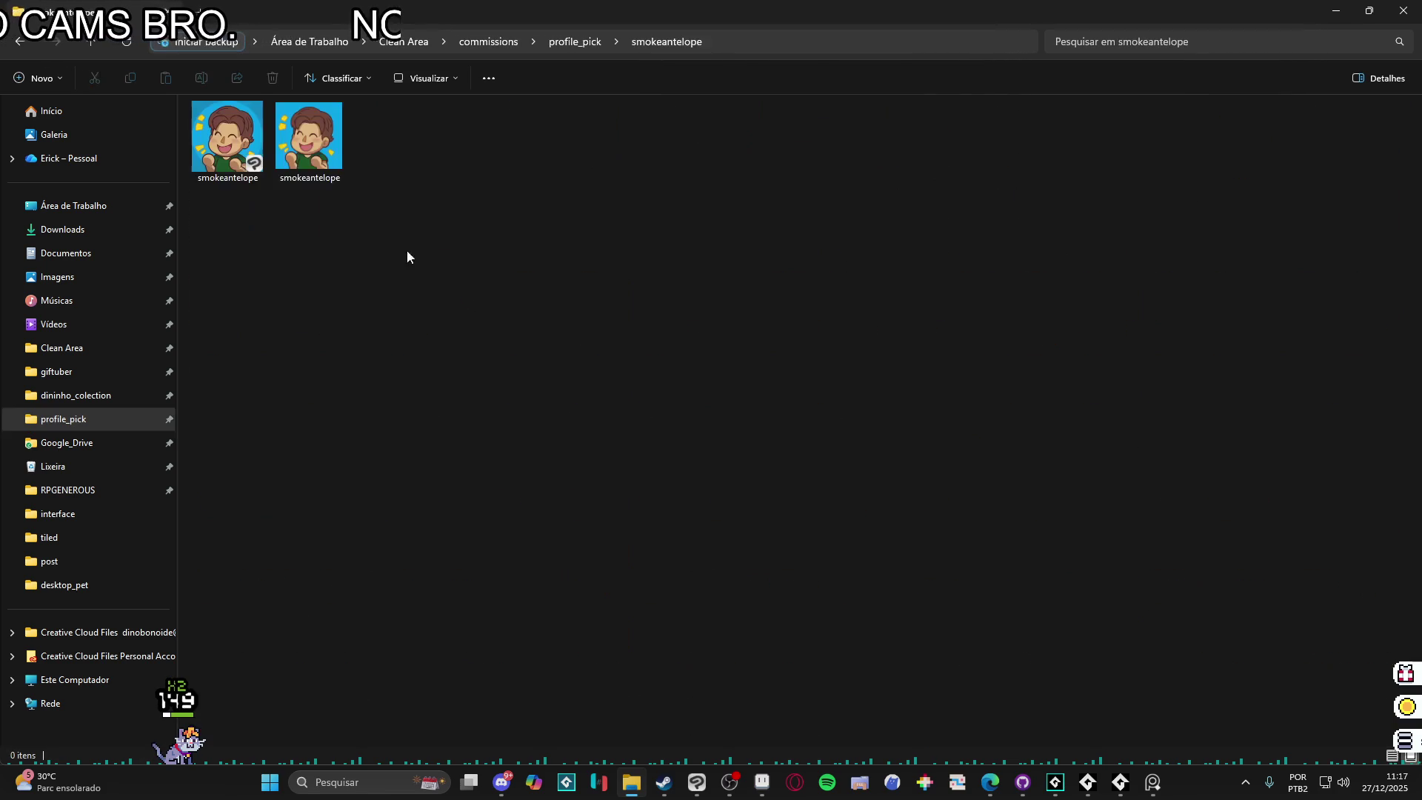
pyautogui.doubleClick(227, 137)
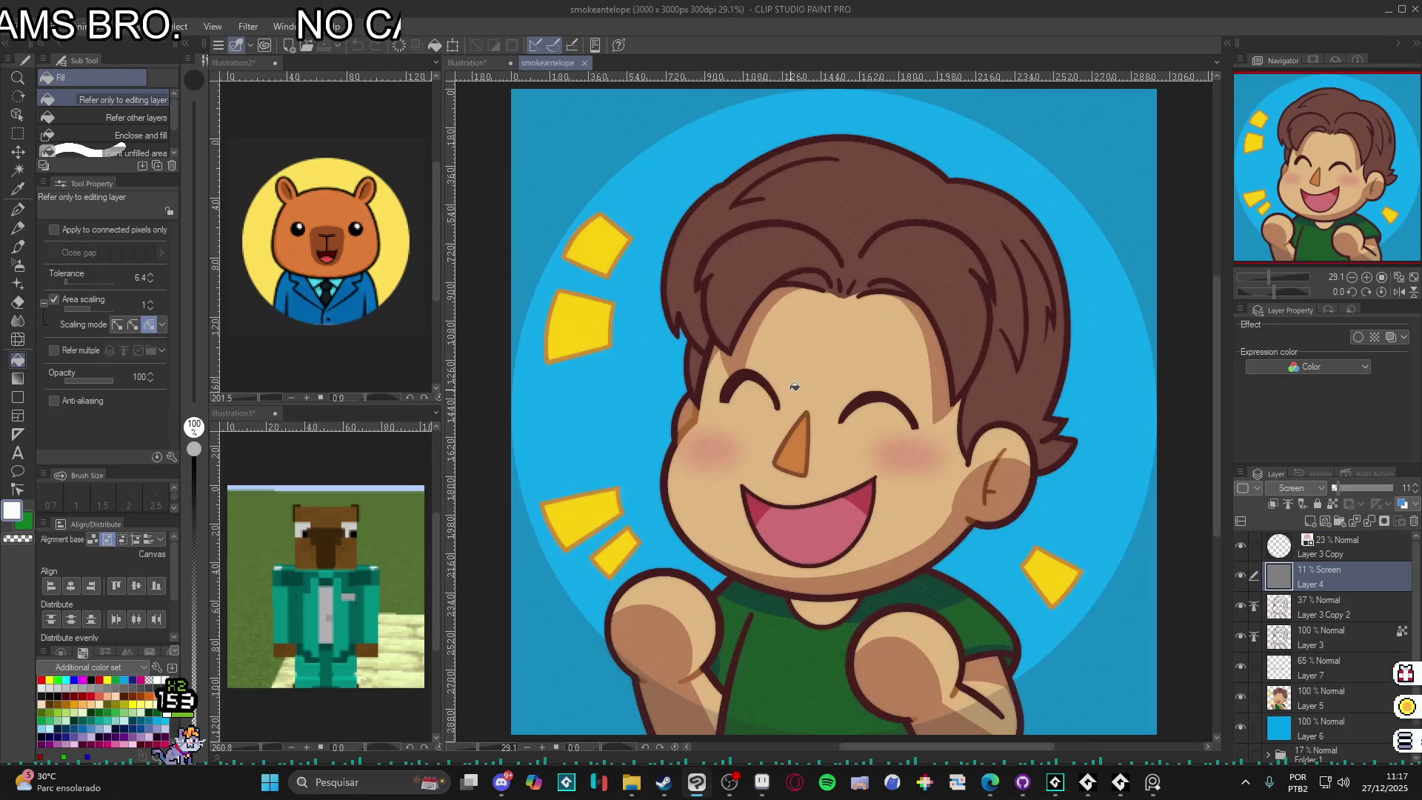
# - Dock the smokeantelope reference with the others, enlarge its pane, and select Layer 3 Copy
pyautogui.moveTo(548, 63)
pyautogui.mouseDown()
pyautogui.moveTo(421, 485)
pyautogui.moveTo(310, 735)
pyautogui.mouseUp()
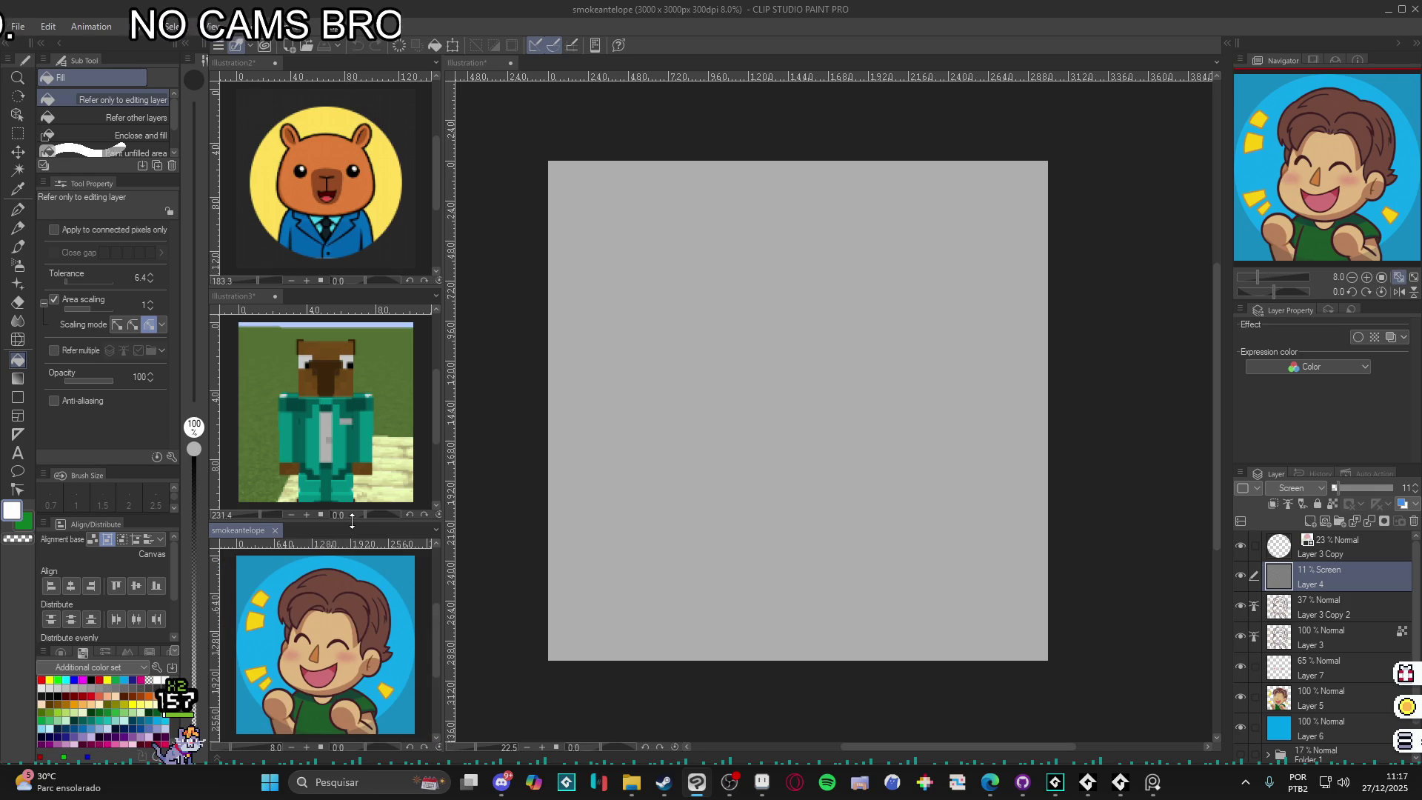
pyautogui.moveTo(349, 525); pyautogui.dragTo(352, 467)
pyautogui.click(1344, 550)
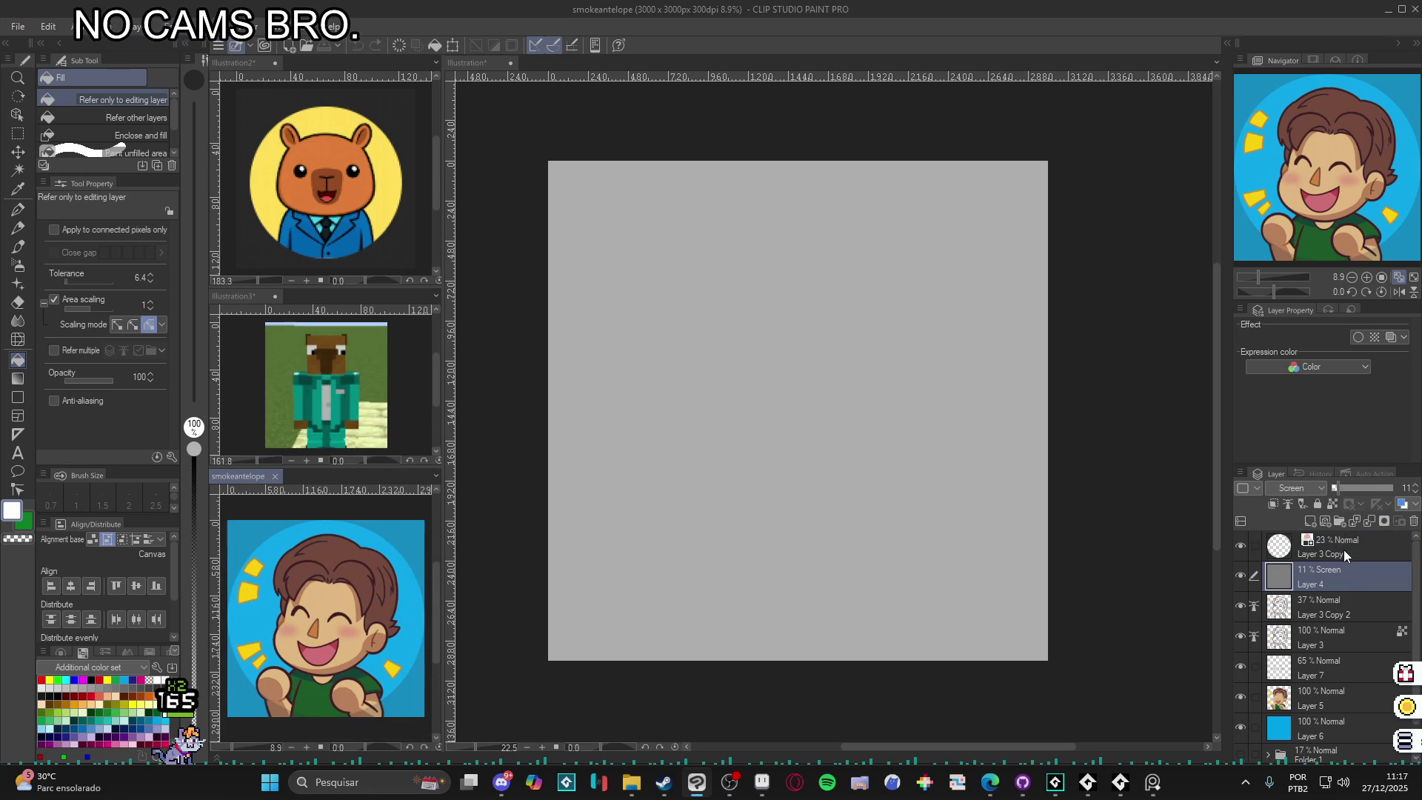
# - Return to the Illustration canvas and show the profile_pick folder in File Explorer
pyautogui.click(1127, 513)
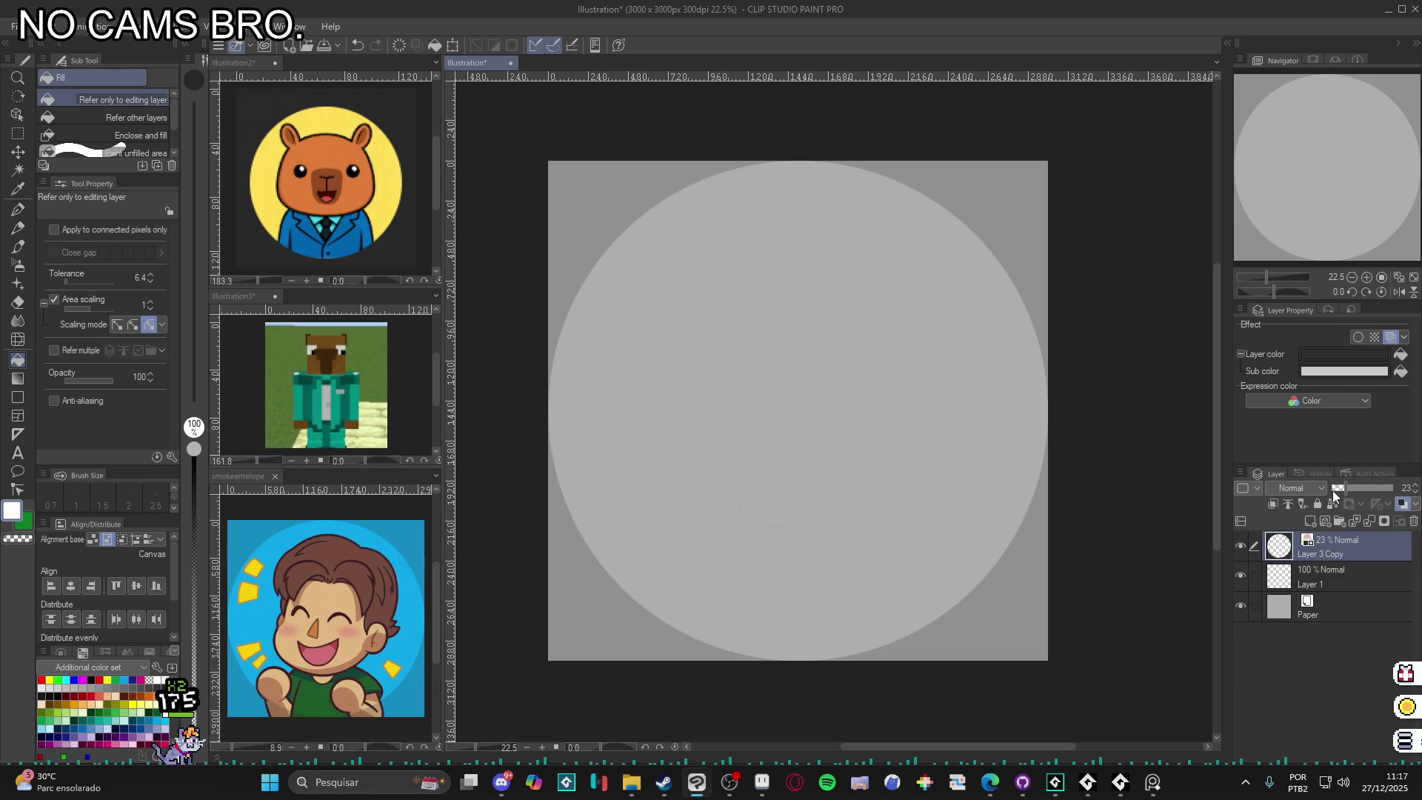
pyautogui.click(1307, 577)
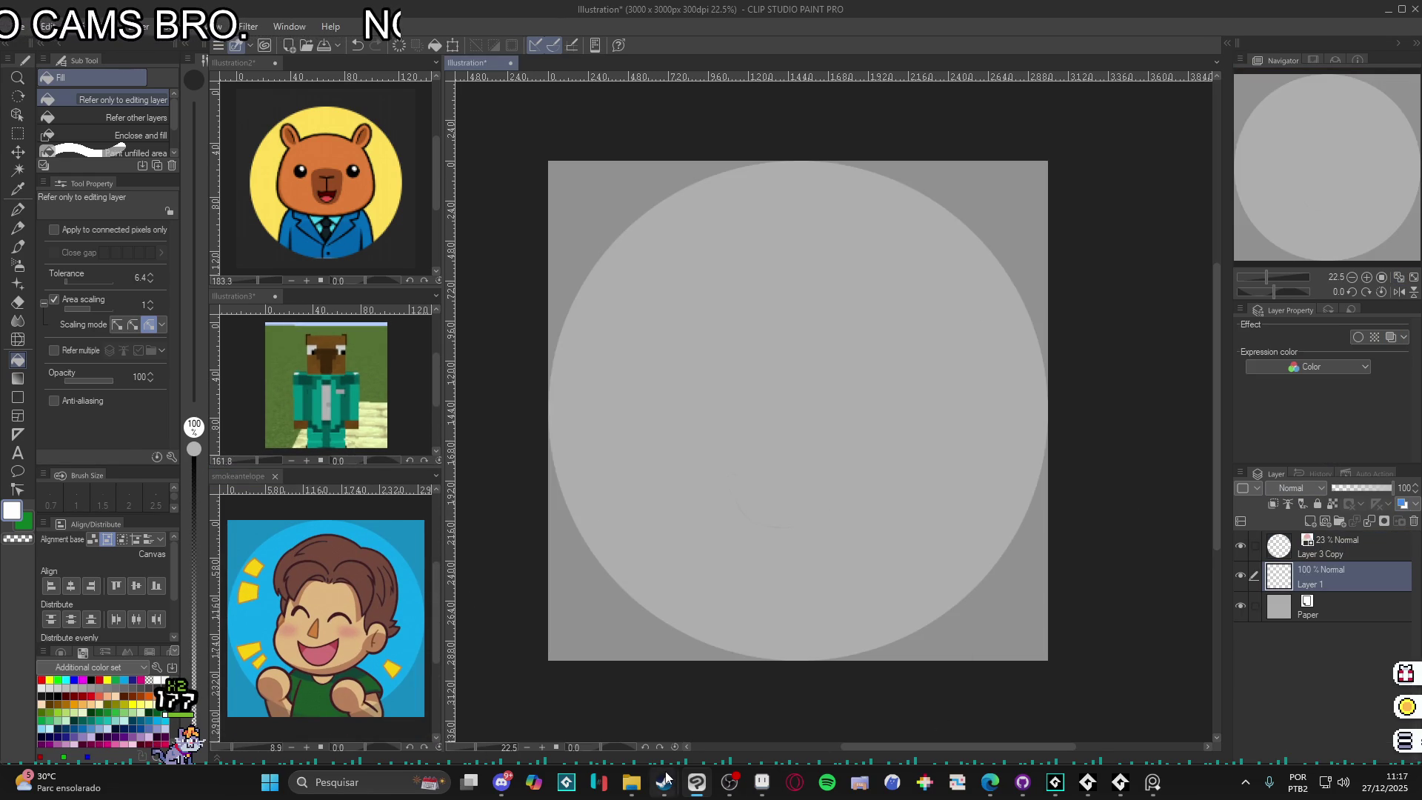
pyautogui.click(632, 782)
pyautogui.click(592, 43)
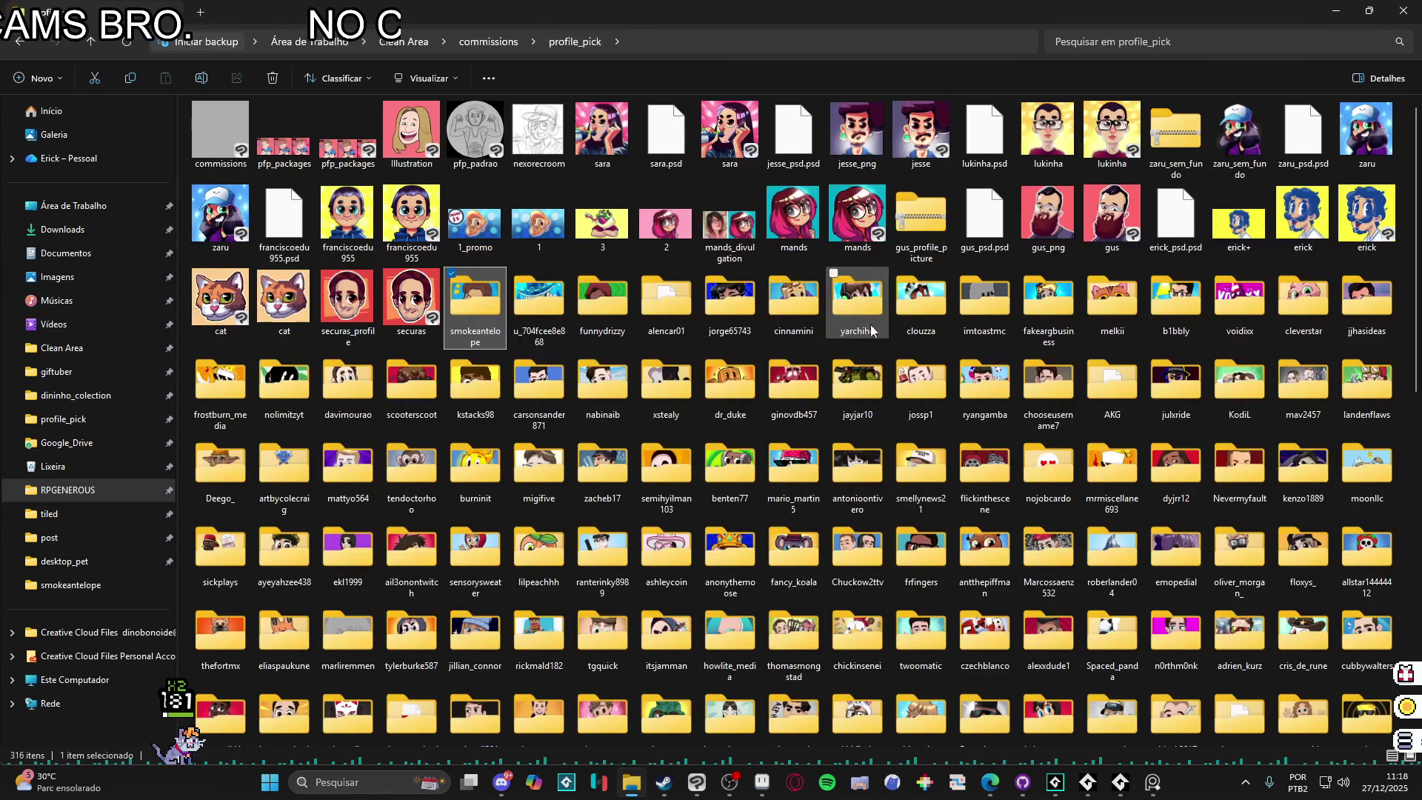
# - Look inside two client commission folders, then open the dr_duke crowned waffle artwork
pyautogui.doubleClick(538, 300)
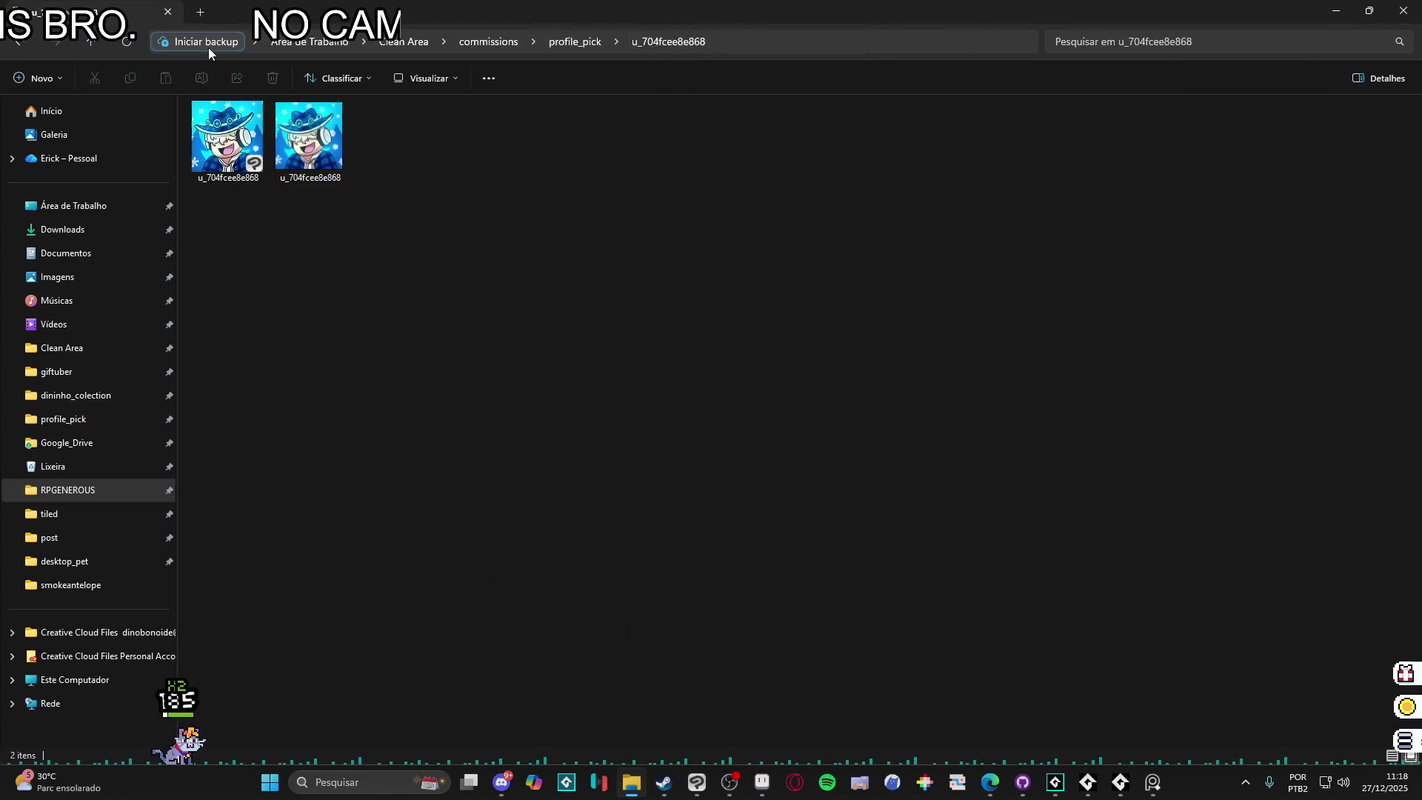
pyautogui.hotkey('alt', 'Left')
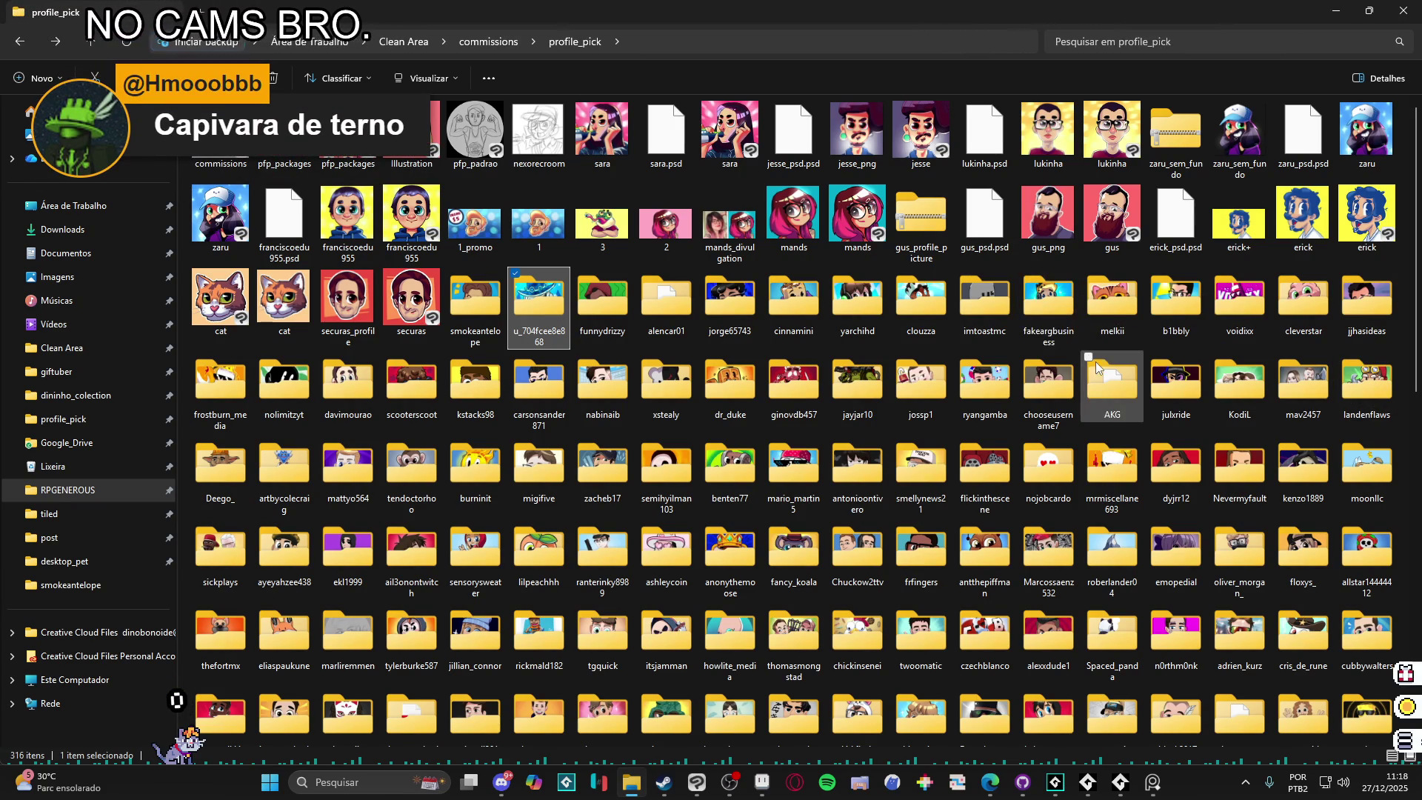
pyautogui.doubleClick(1023, 293)
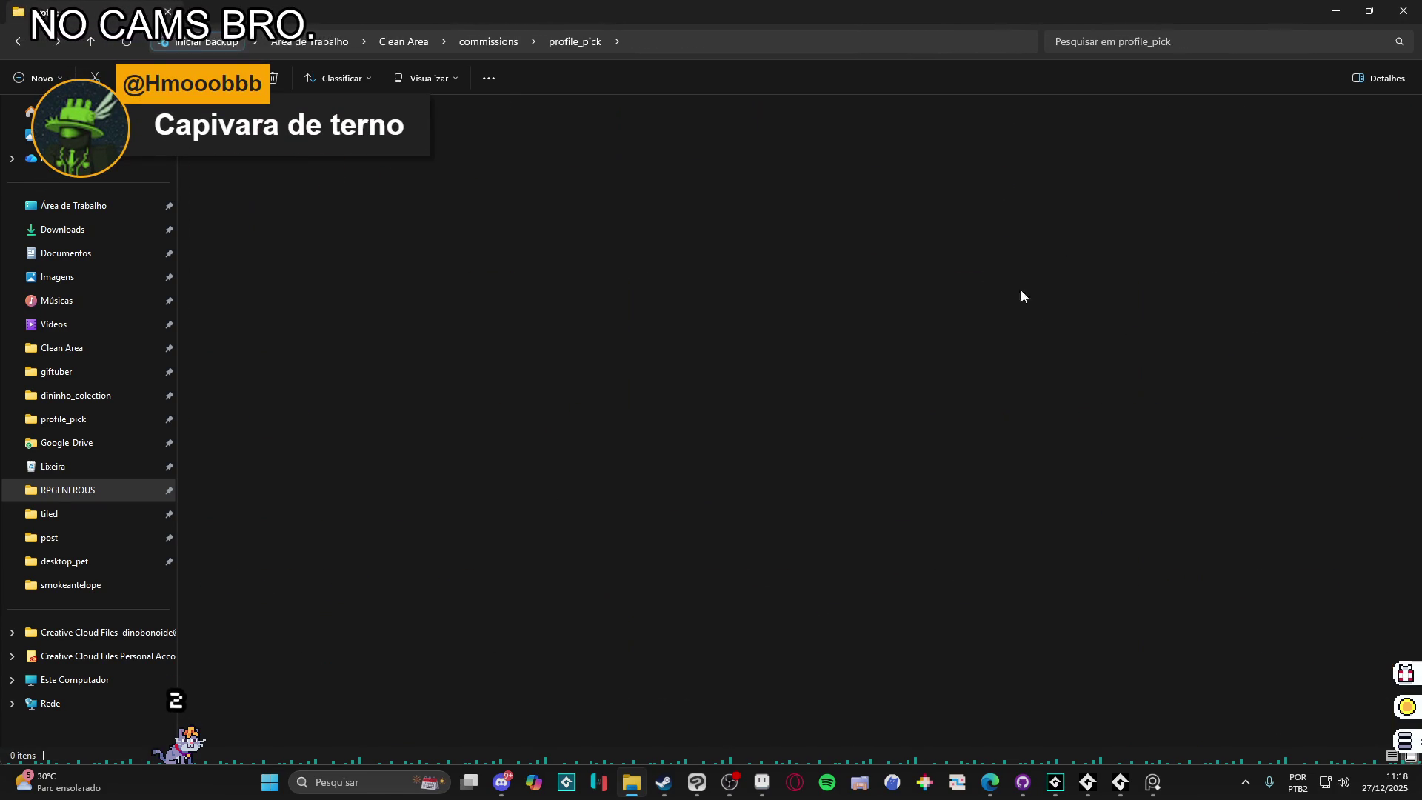
pyautogui.hotkey('alt', 'Left')
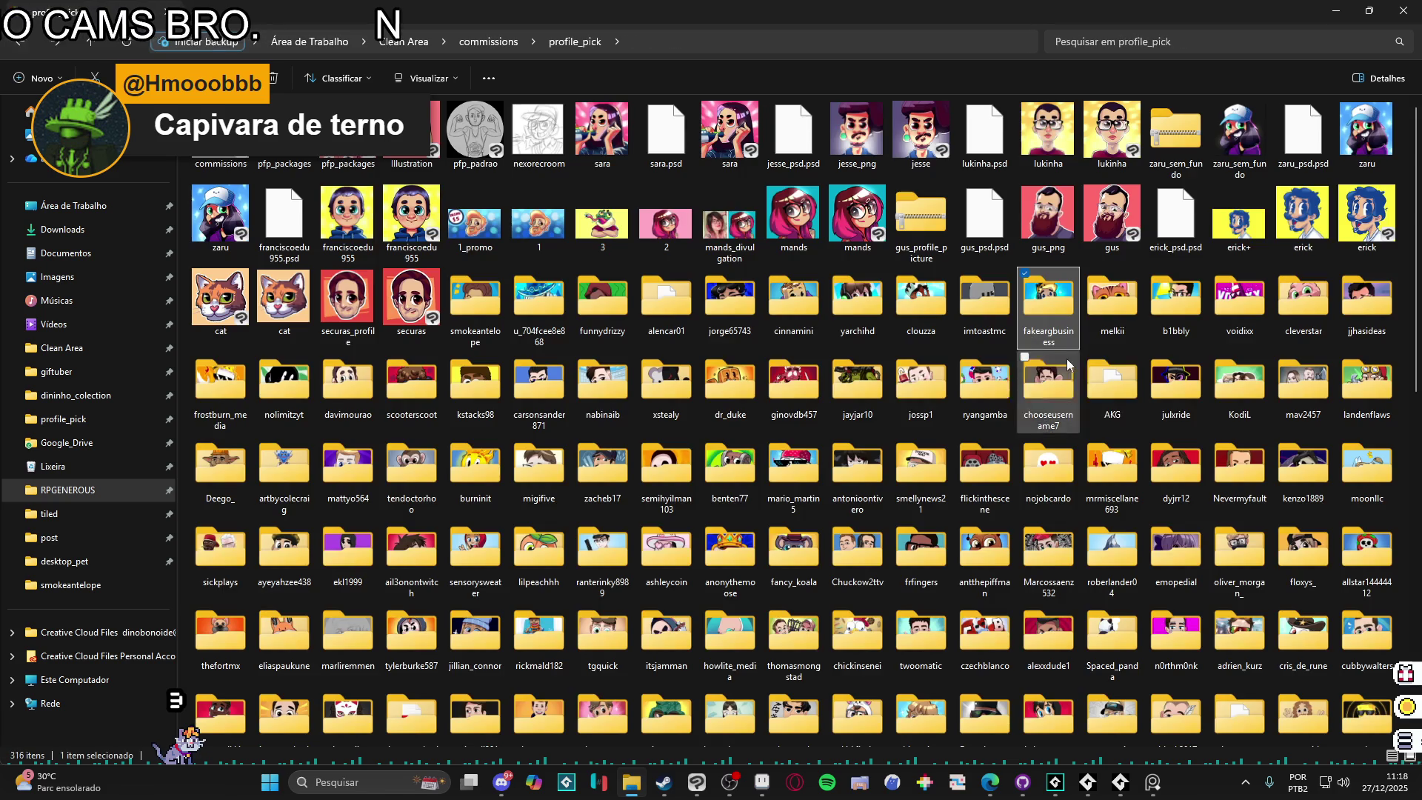
pyautogui.moveTo(1125, 331)
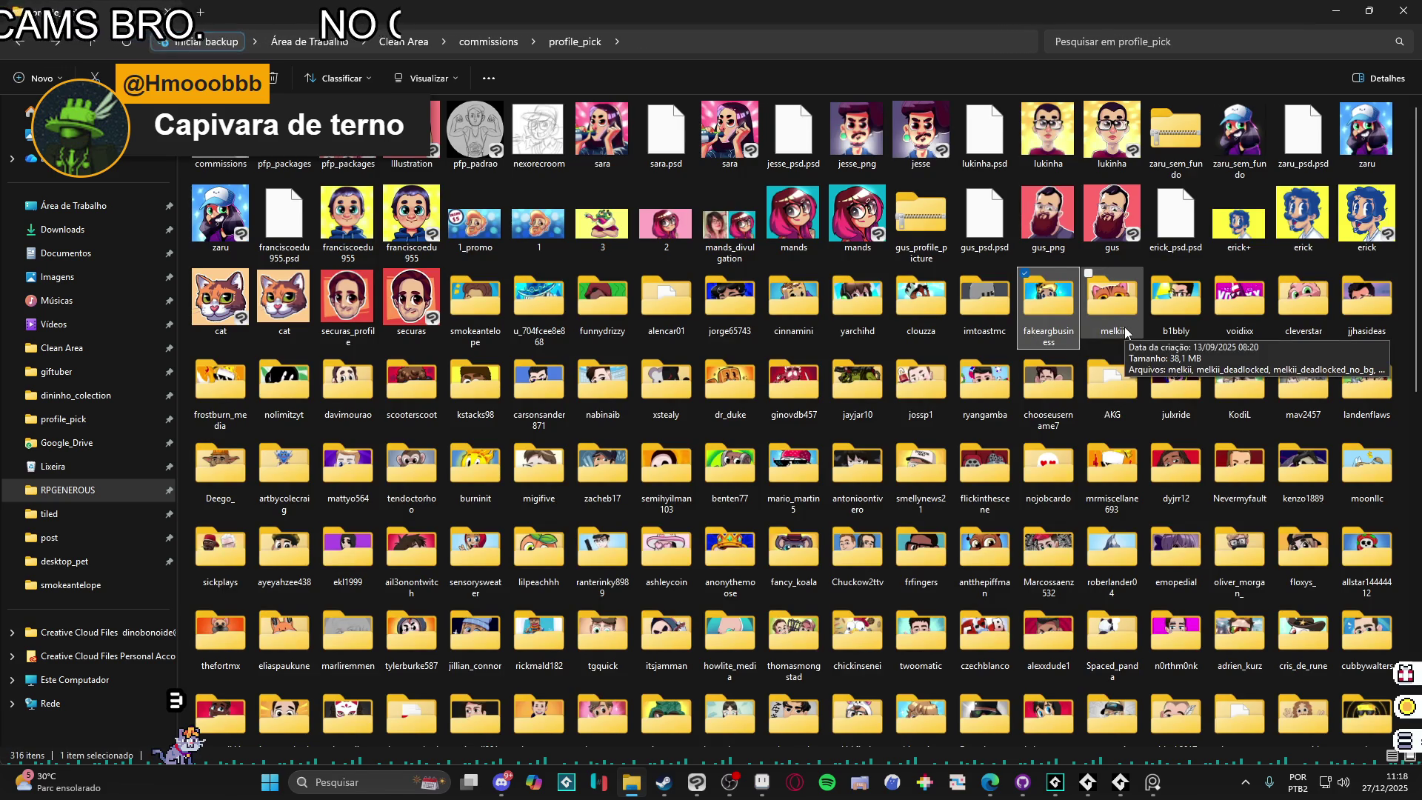
pyautogui.moveTo(295, 416)
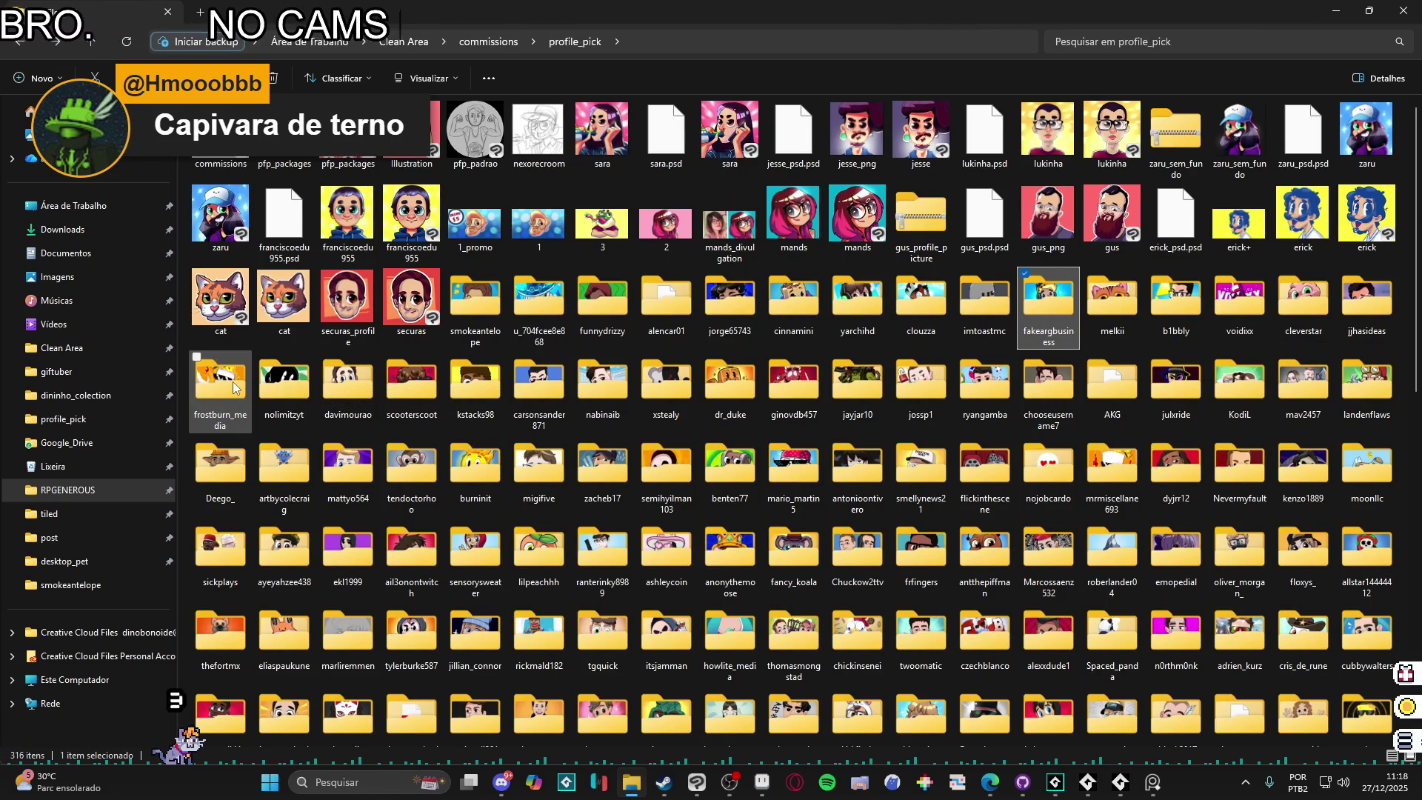
pyautogui.moveTo(234, 387)
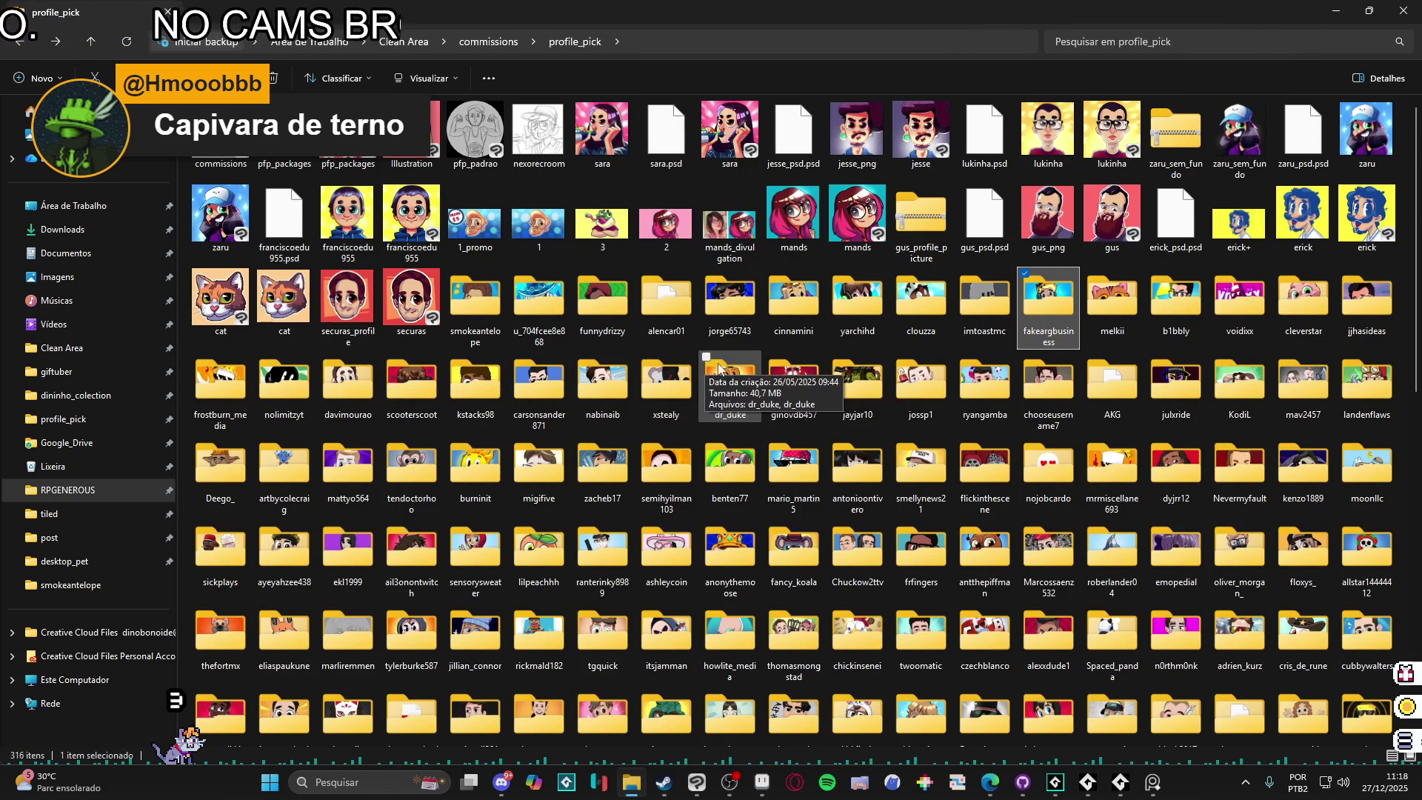
pyautogui.doubleClick(741, 382)
pyautogui.doubleClick(229, 167)
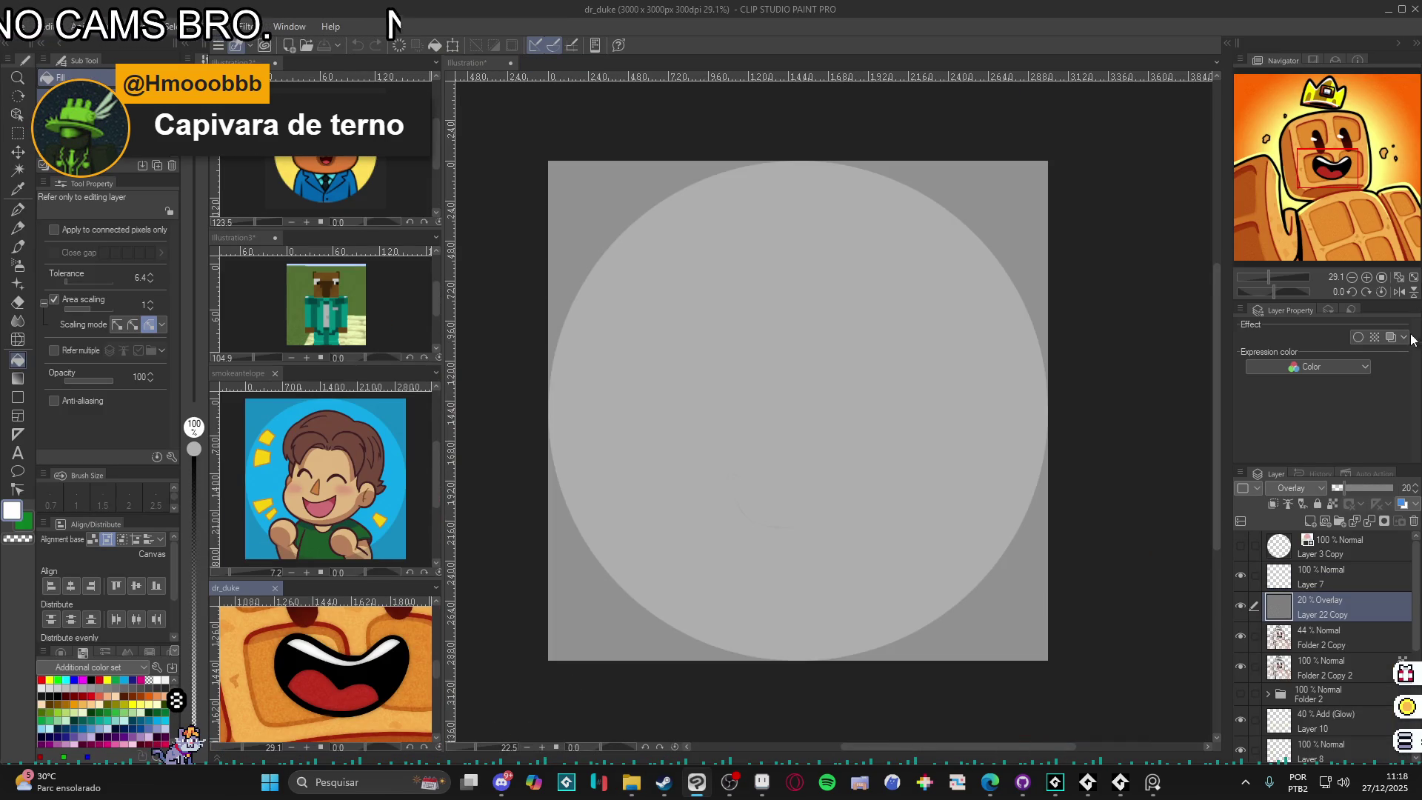
# - Fit dr_duke in its view, enlarge the green-suited reference pane, and return to the Illustration canvas
pyautogui.click(1399, 278)
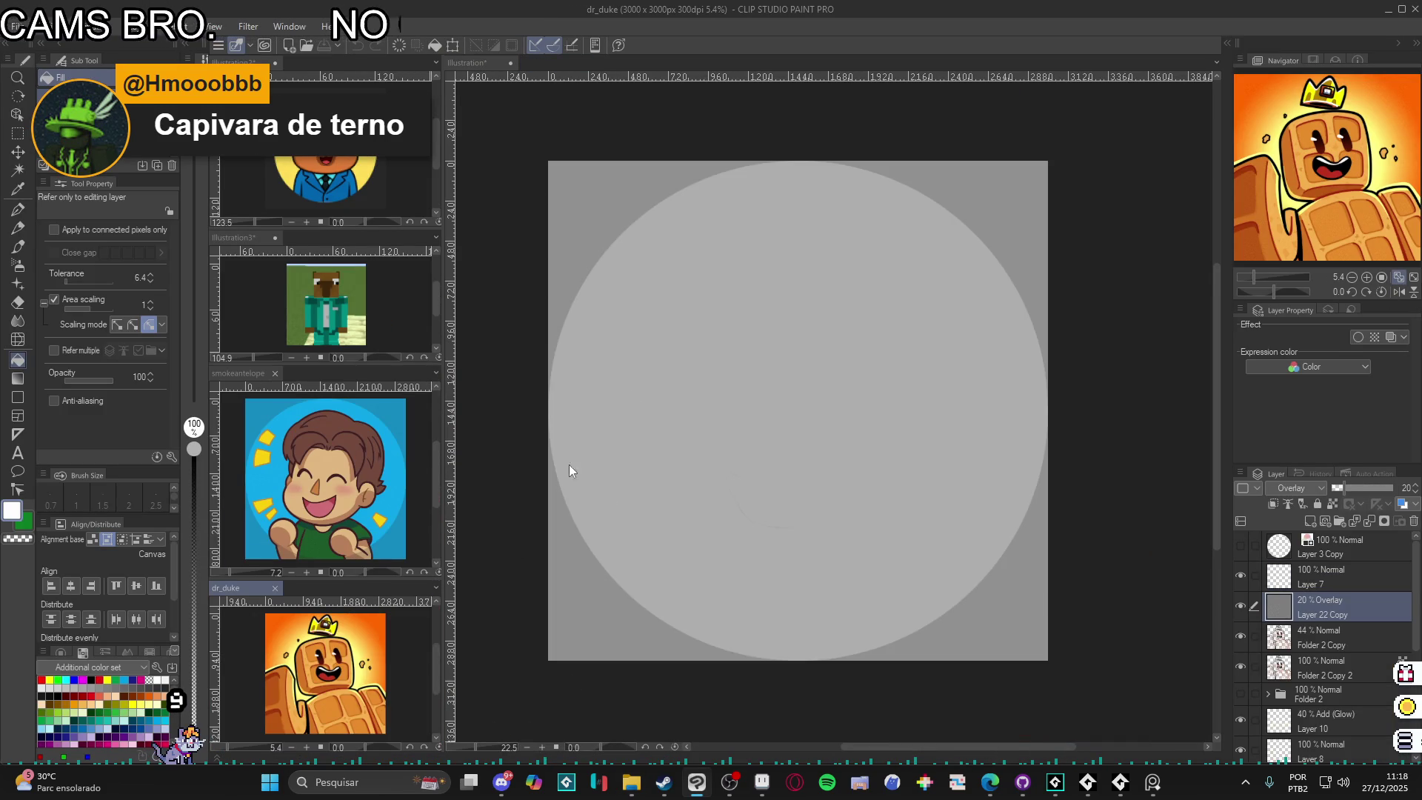
pyautogui.moveTo(372, 228); pyautogui.dragTo(364, 201)
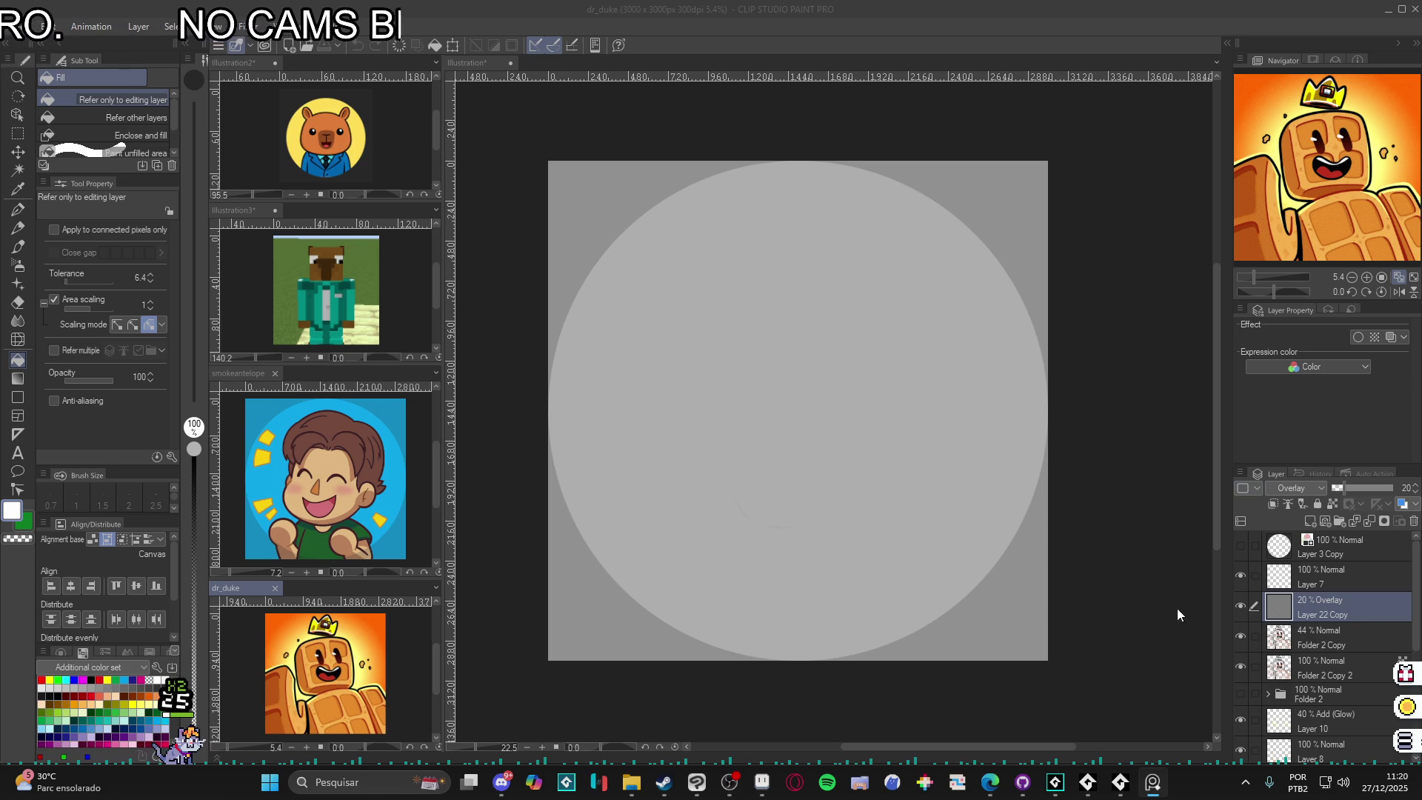
pyautogui.click(1153, 601)
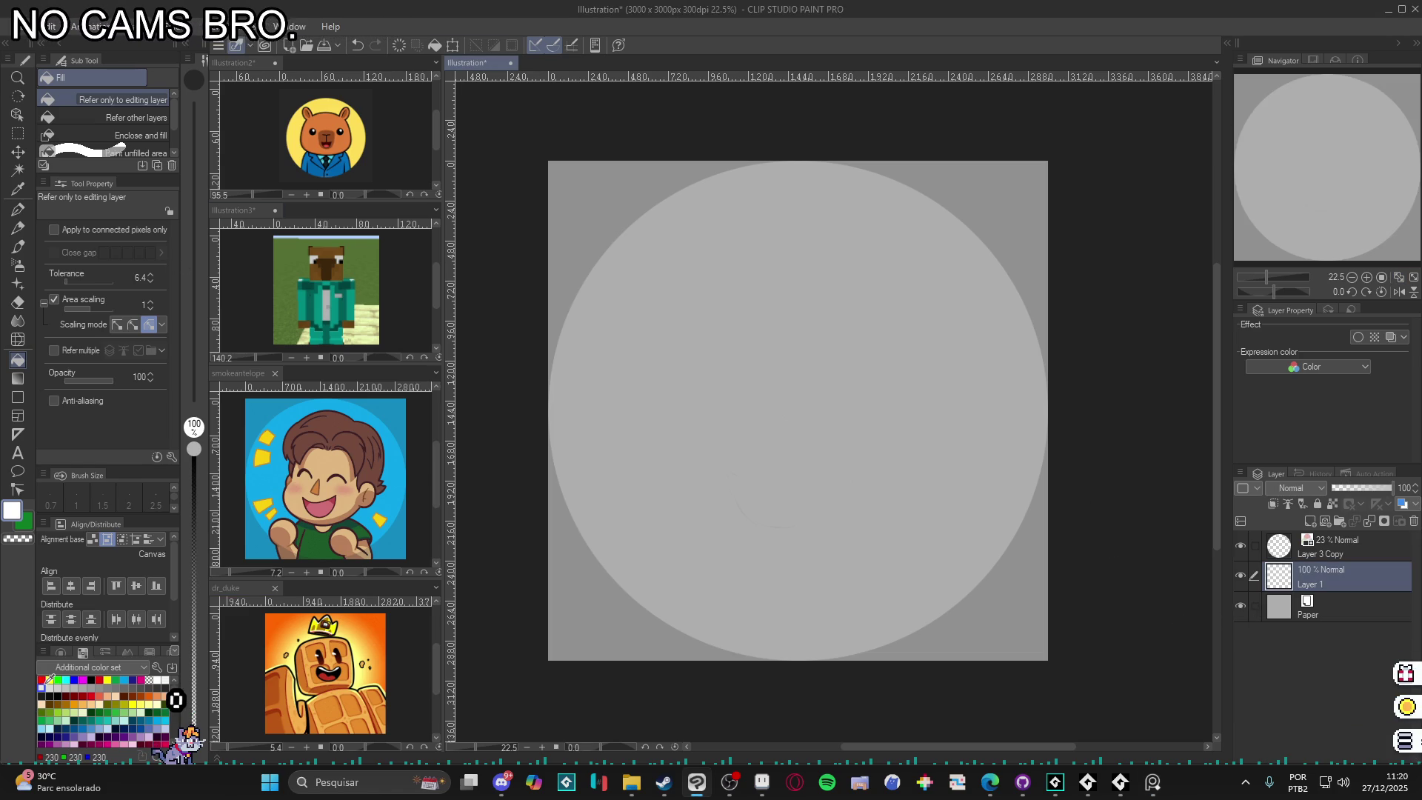
# - Set up a near-black Pencil at size 50 and fit the Illustration canvas to the window
pyautogui.click(41, 680)
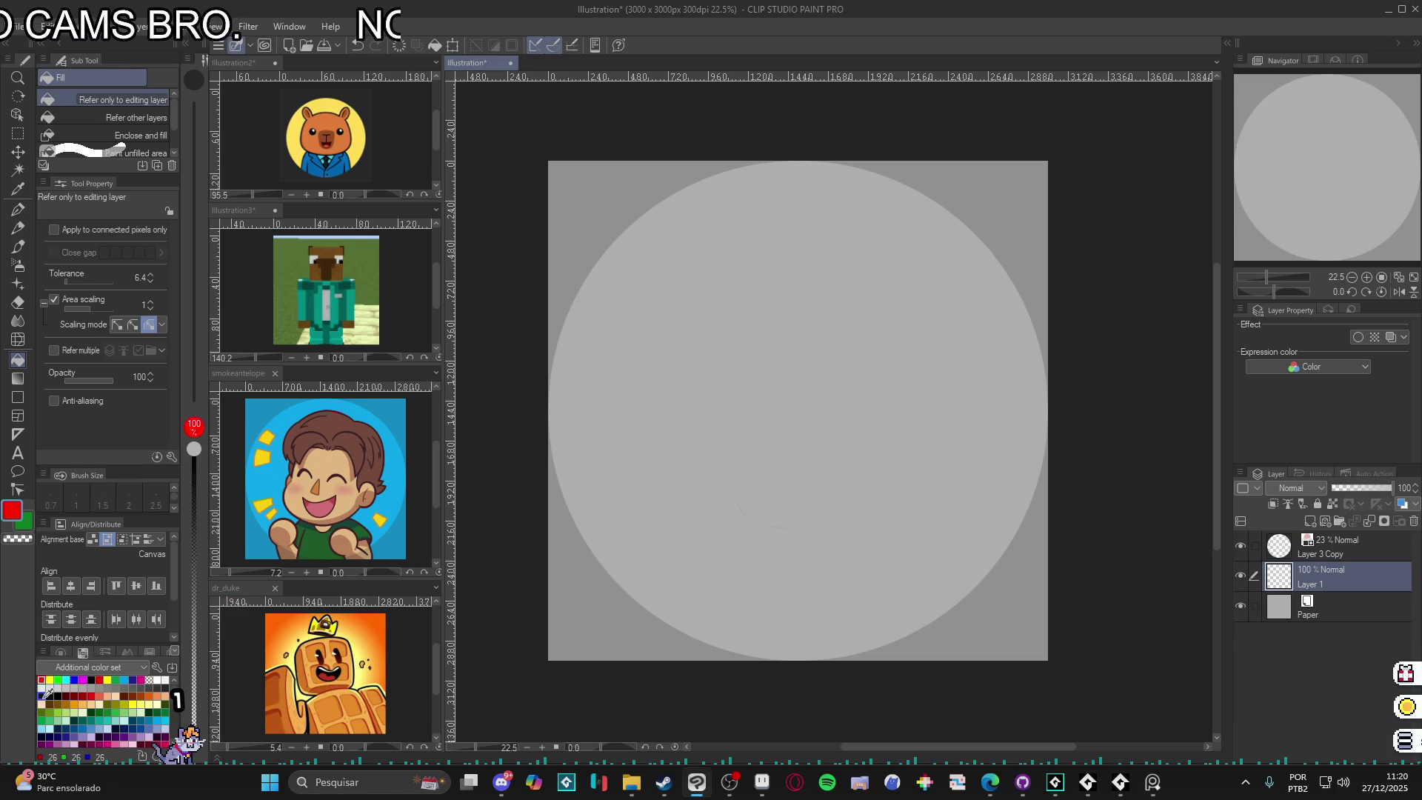
pyautogui.click(42, 696)
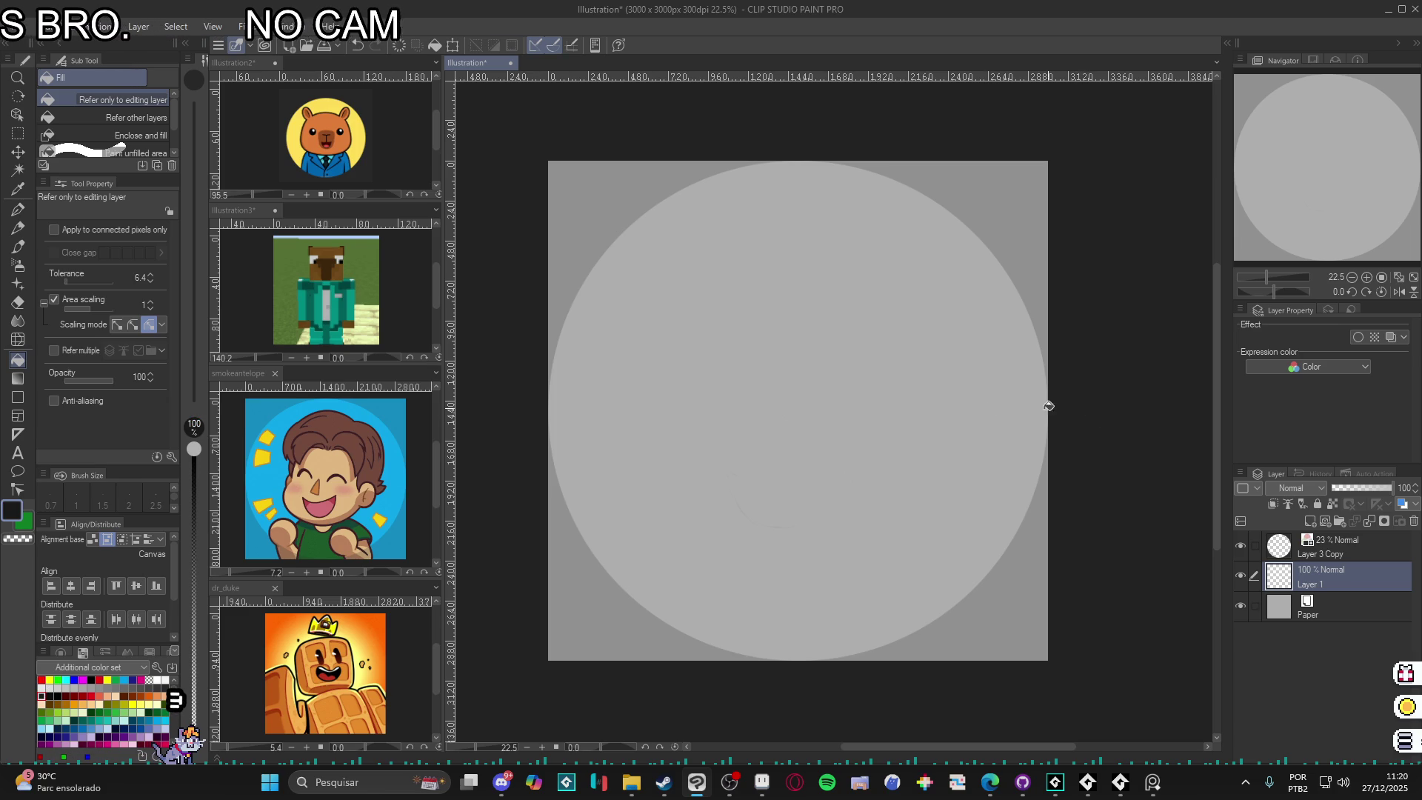
pyautogui.press('p')
pyautogui.moveTo(815, 339); pyautogui.dragTo(942, 520)
pyautogui.hotkey('ctrl', 'z')
pyautogui.press('[')
pyautogui.press('[')
pyautogui.click(1398, 277)
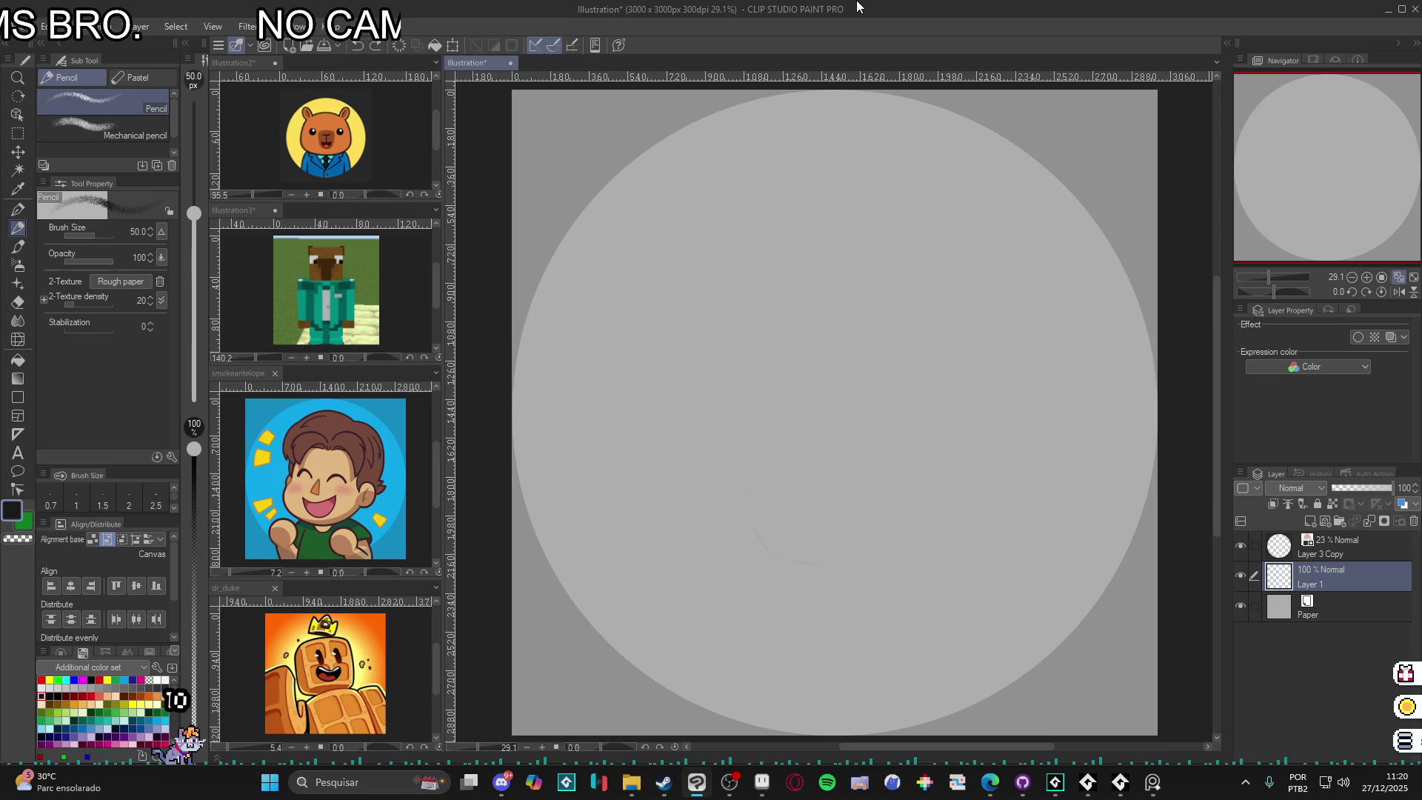
# - Sketch the capybara head's oval outline and the front of the snout
pyautogui.moveTo(803, 256)
pyautogui.mouseDown()
pyautogui.moveTo(714, 319)
pyautogui.moveTo(678, 448)
pyautogui.mouseUp()
pyautogui.moveTo(755, 267); pyautogui.dragTo(1030, 278)
pyautogui.moveTo(1041, 391)
pyautogui.mouseDown()
pyautogui.moveTo(960, 482)
pyautogui.moveTo(737, 527)
pyautogui.moveTo(997, 407)
pyautogui.moveTo(1009, 337)
pyautogui.mouseUp()
pyautogui.moveTo(904, 224)
pyautogui.mouseDown()
pyautogui.moveTo(1066, 437)
pyautogui.moveTo(656, 444)
pyautogui.moveTo(907, 567)
pyautogui.mouseUp()
pyautogui.moveTo(995, 219)
pyautogui.mouseDown()
pyautogui.moveTo(699, 384)
pyautogui.moveTo(1034, 303)
pyautogui.mouseUp()
pyautogui.moveTo(801, 594); pyautogui.dragTo(930, 296)
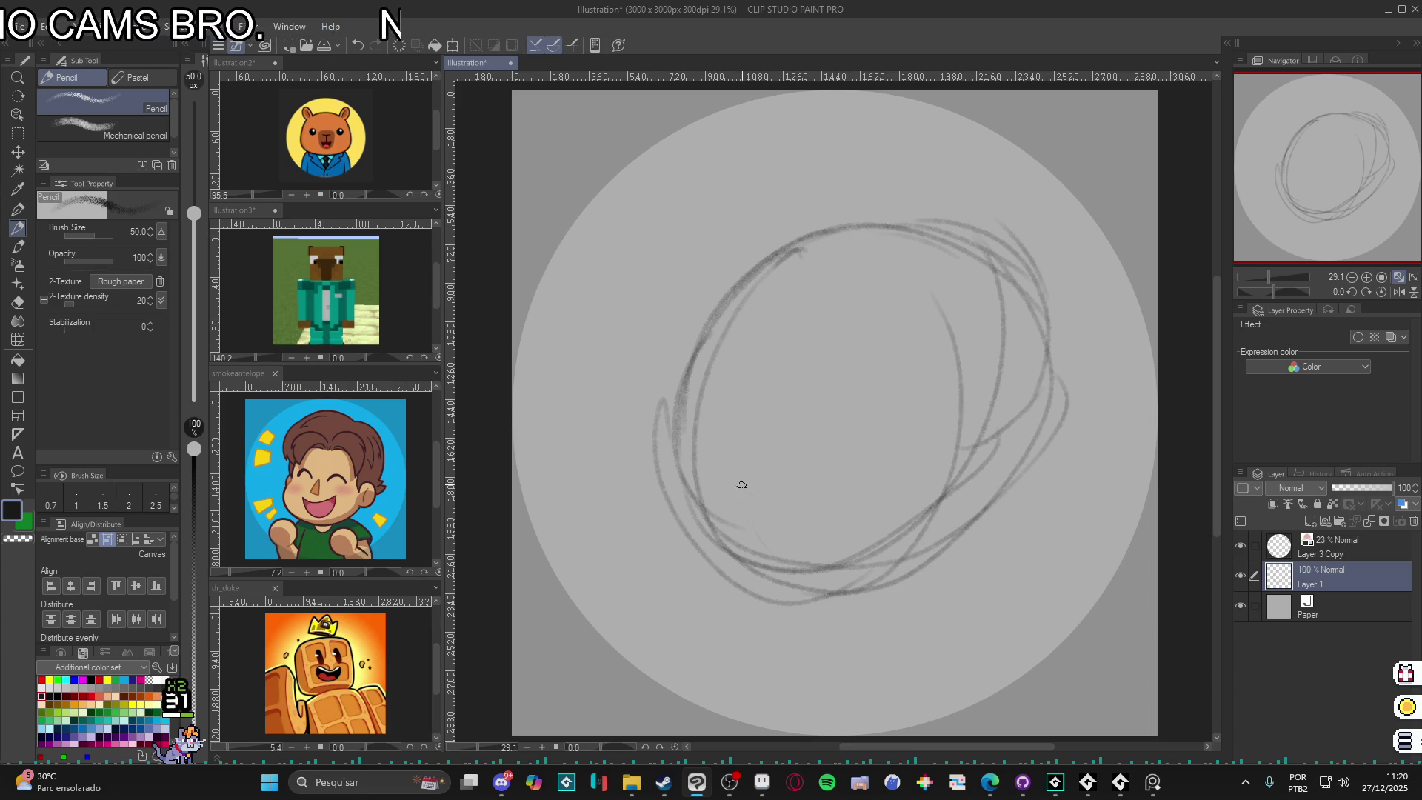
pyautogui.moveTo(771, 387)
pyautogui.mouseDown()
pyautogui.moveTo(763, 524)
pyautogui.moveTo(804, 527)
pyautogui.moveTo(813, 499)
pyautogui.moveTo(766, 530)
pyautogui.moveTo(737, 522)
pyautogui.moveTo(731, 489)
pyautogui.mouseUp()
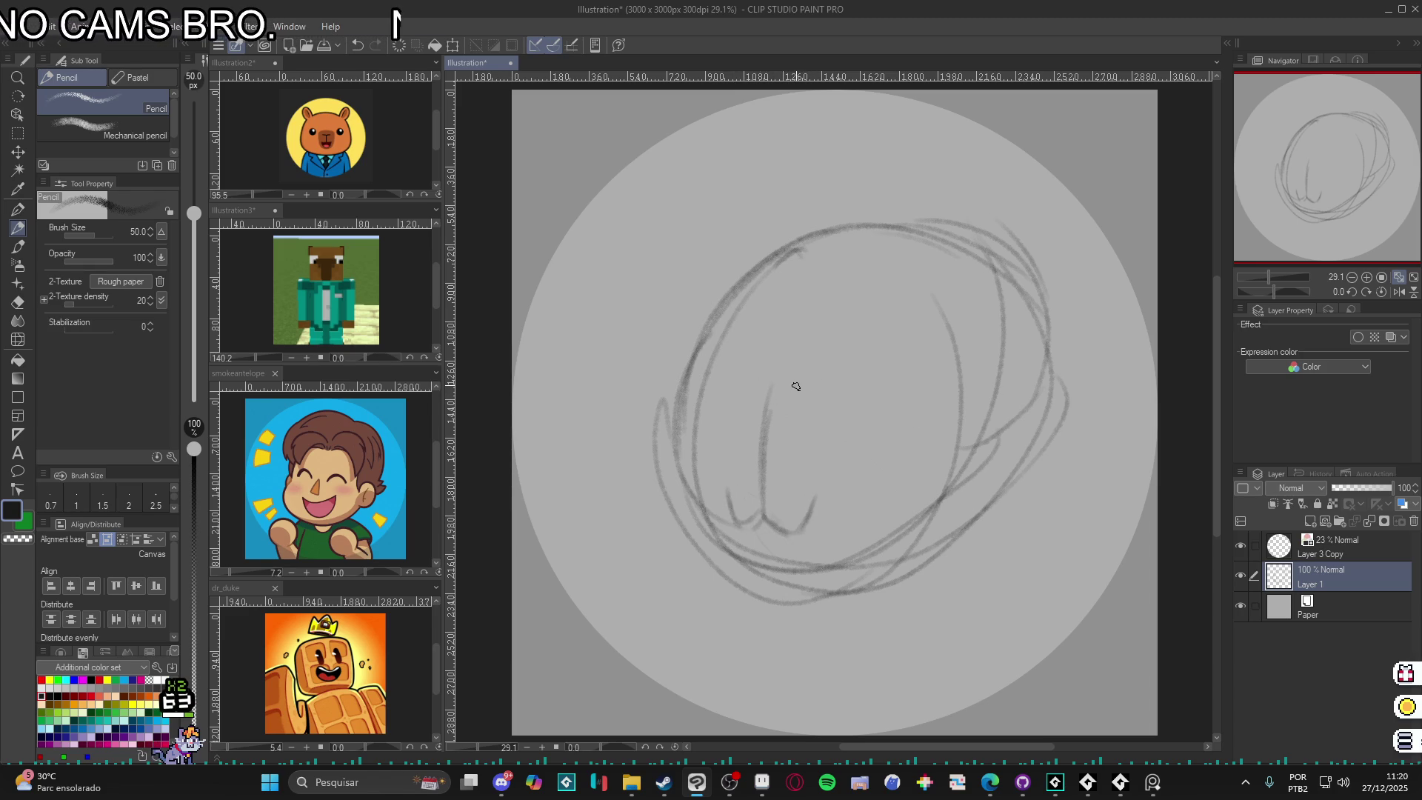
# - Add the eyes, jaw curve, snout line and head contour to the sketch
pyautogui.moveTo(807, 388)
pyautogui.mouseDown()
pyautogui.moveTo(792, 389)
pyautogui.moveTo(814, 388)
pyautogui.mouseUp()
pyautogui.moveTo(729, 367)
pyautogui.mouseDown()
pyautogui.moveTo(763, 377)
pyautogui.moveTo(778, 336)
pyautogui.moveTo(828, 336)
pyautogui.moveTo(853, 442)
pyautogui.mouseUp()
pyautogui.moveTo(849, 380); pyautogui.dragTo(851, 464)
pyautogui.moveTo(851, 407)
pyautogui.mouseDown()
pyautogui.moveTo(856, 476)
pyautogui.moveTo(893, 550)
pyautogui.mouseUp()
pyautogui.moveTo(858, 464); pyautogui.dragTo(895, 563)
pyautogui.moveTo(831, 361); pyautogui.dragTo(837, 438)
pyautogui.moveTo(702, 368)
pyautogui.mouseDown()
pyautogui.moveTo(696, 408)
pyautogui.moveTo(741, 337)
pyautogui.mouseUp()
pyautogui.moveTo(691, 444)
pyautogui.mouseDown()
pyautogui.moveTo(778, 328)
pyautogui.moveTo(820, 333)
pyautogui.mouseUp()
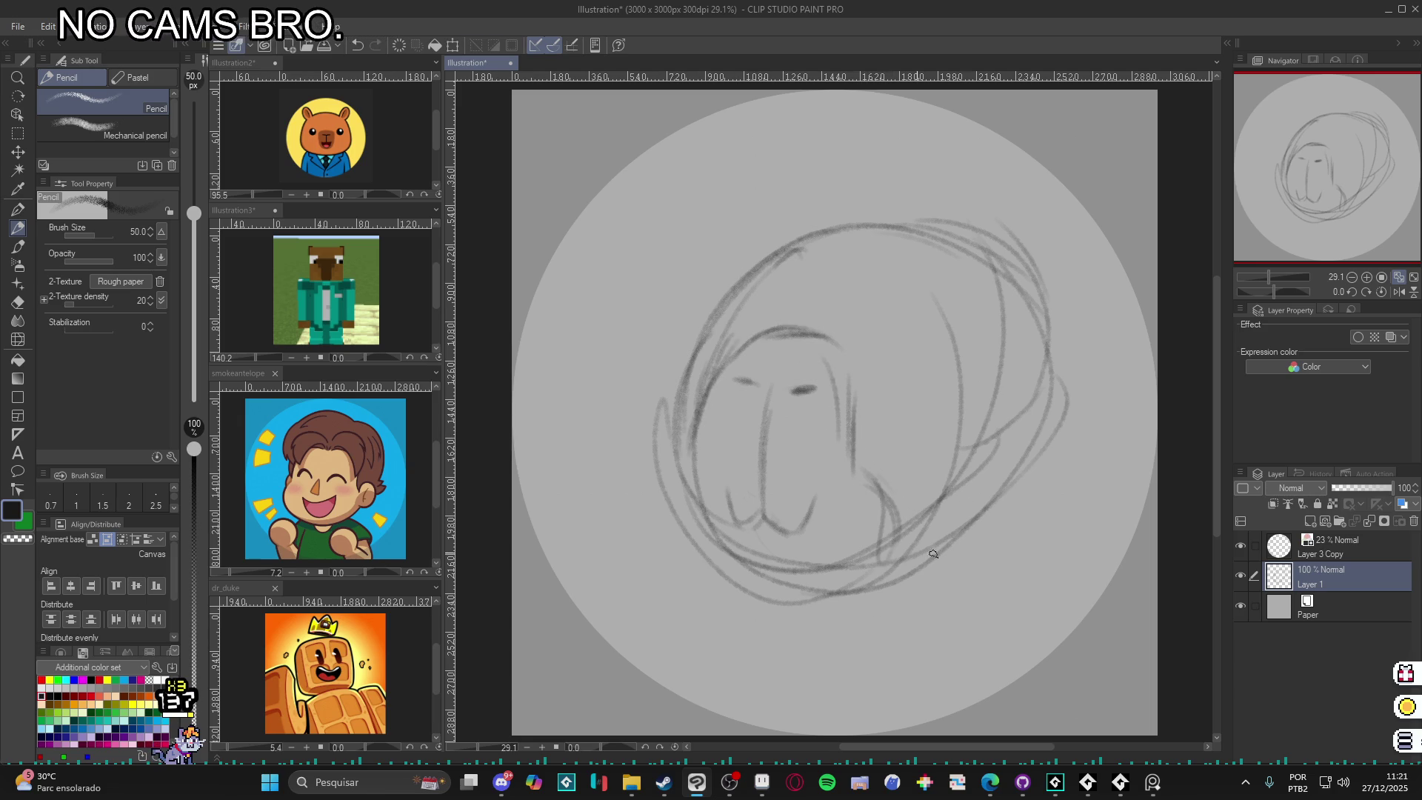
pyautogui.moveTo(896, 392)
pyautogui.mouseDown()
pyautogui.moveTo(931, 328)
pyautogui.moveTo(992, 374)
pyautogui.mouseUp()
pyautogui.moveTo(967, 322)
pyautogui.mouseDown()
pyautogui.moveTo(896, 349)
pyautogui.moveTo(893, 418)
pyautogui.mouseUp()
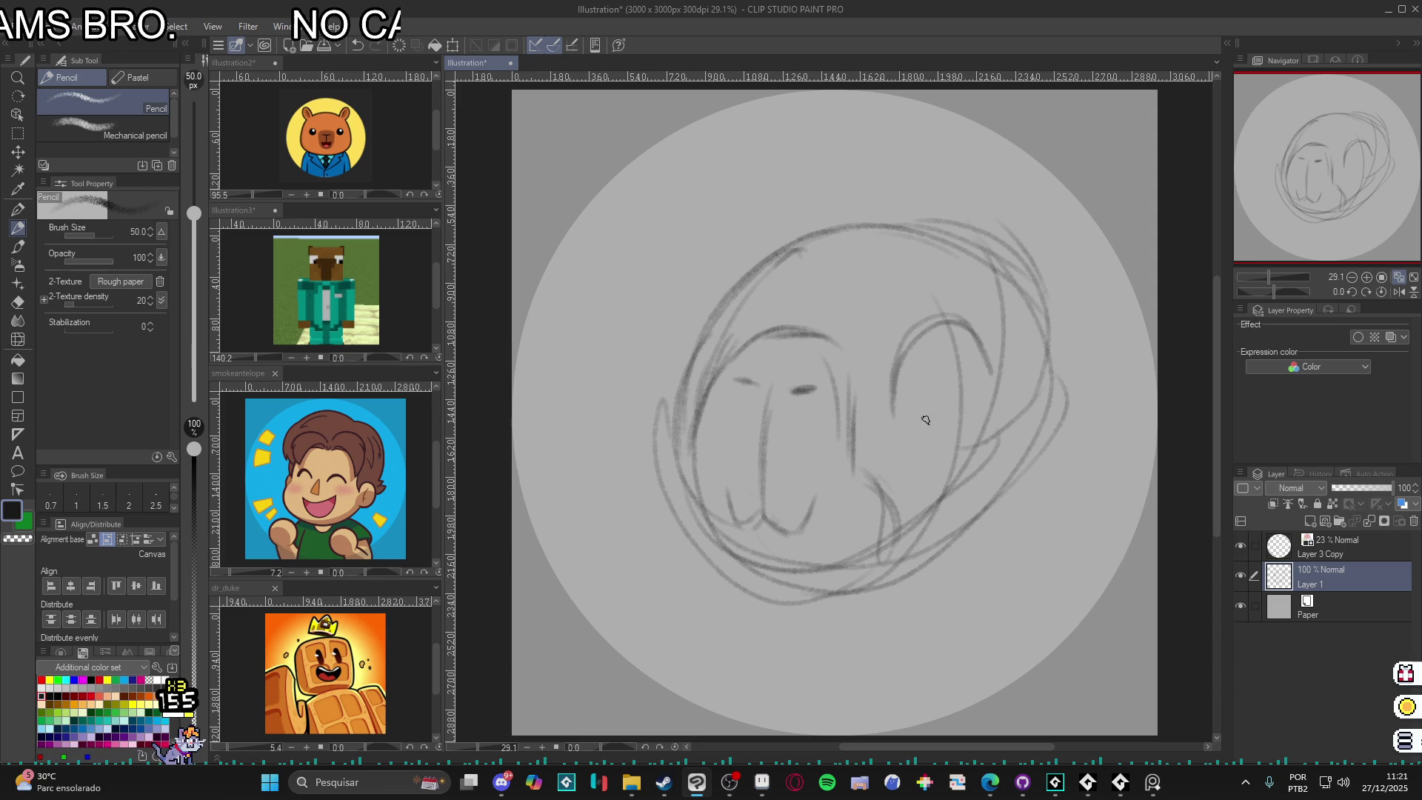
pyautogui.moveTo(921, 438); pyautogui.dragTo(953, 440)
pyautogui.moveTo(906, 360)
pyautogui.mouseDown()
pyautogui.moveTo(917, 426)
pyautogui.moveTo(938, 440)
pyautogui.moveTo(980, 349)
pyautogui.moveTo(897, 390)
pyautogui.moveTo(946, 430)
pyautogui.mouseUp()
# - Refine the face's left side and eye loops, then sketch both ears
pyautogui.moveTo(742, 297); pyautogui.dragTo(709, 378)
pyautogui.moveTo(727, 301); pyautogui.dragTo(704, 379)
pyautogui.moveTo(737, 314); pyautogui.dragTo(746, 350)
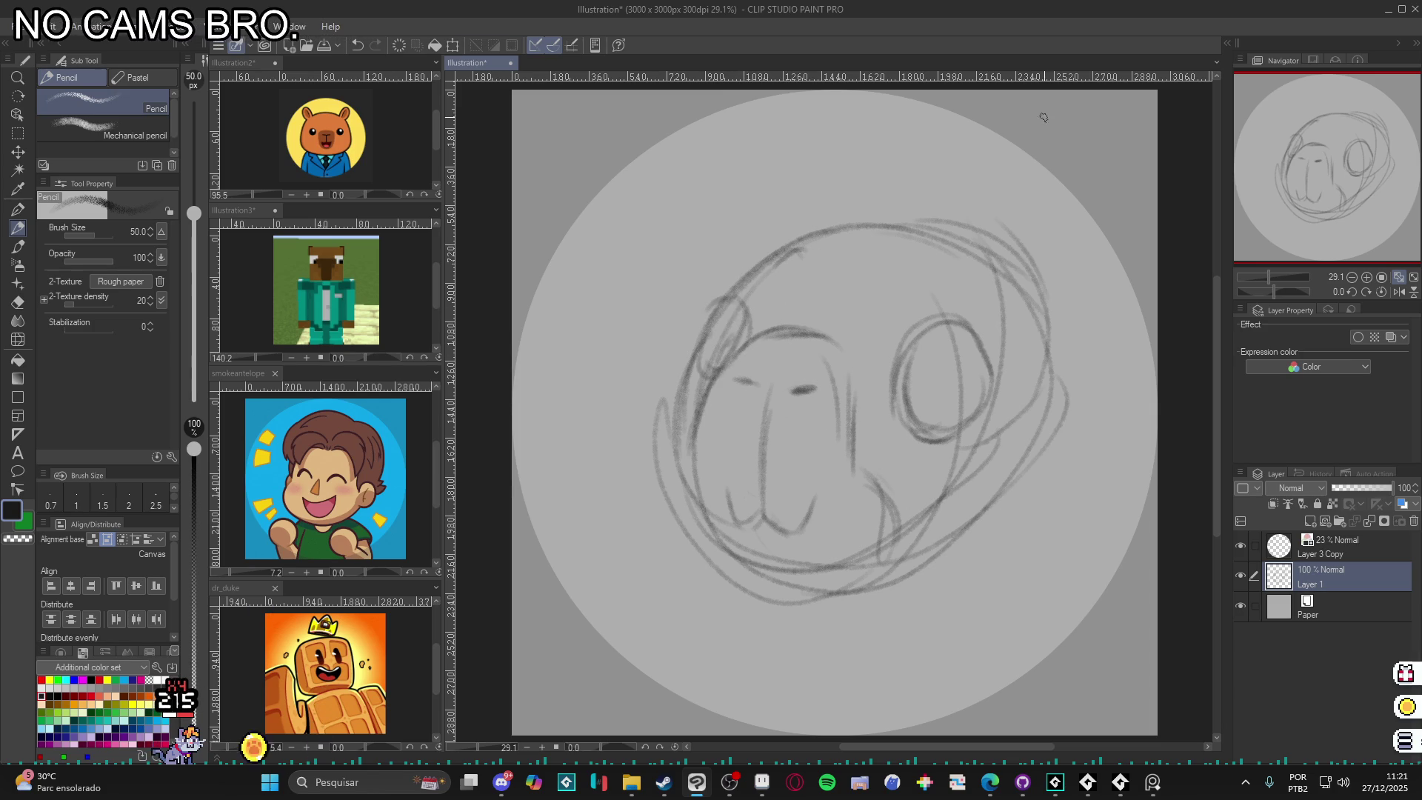
pyautogui.moveTo(924, 377); pyautogui.dragTo(928, 354)
pyautogui.moveTo(722, 314); pyautogui.dragTo(708, 343)
pyautogui.moveTo(945, 337)
pyautogui.mouseDown()
pyautogui.moveTo(919, 401)
pyautogui.moveTo(957, 345)
pyautogui.moveTo(985, 381)
pyautogui.mouseUp()
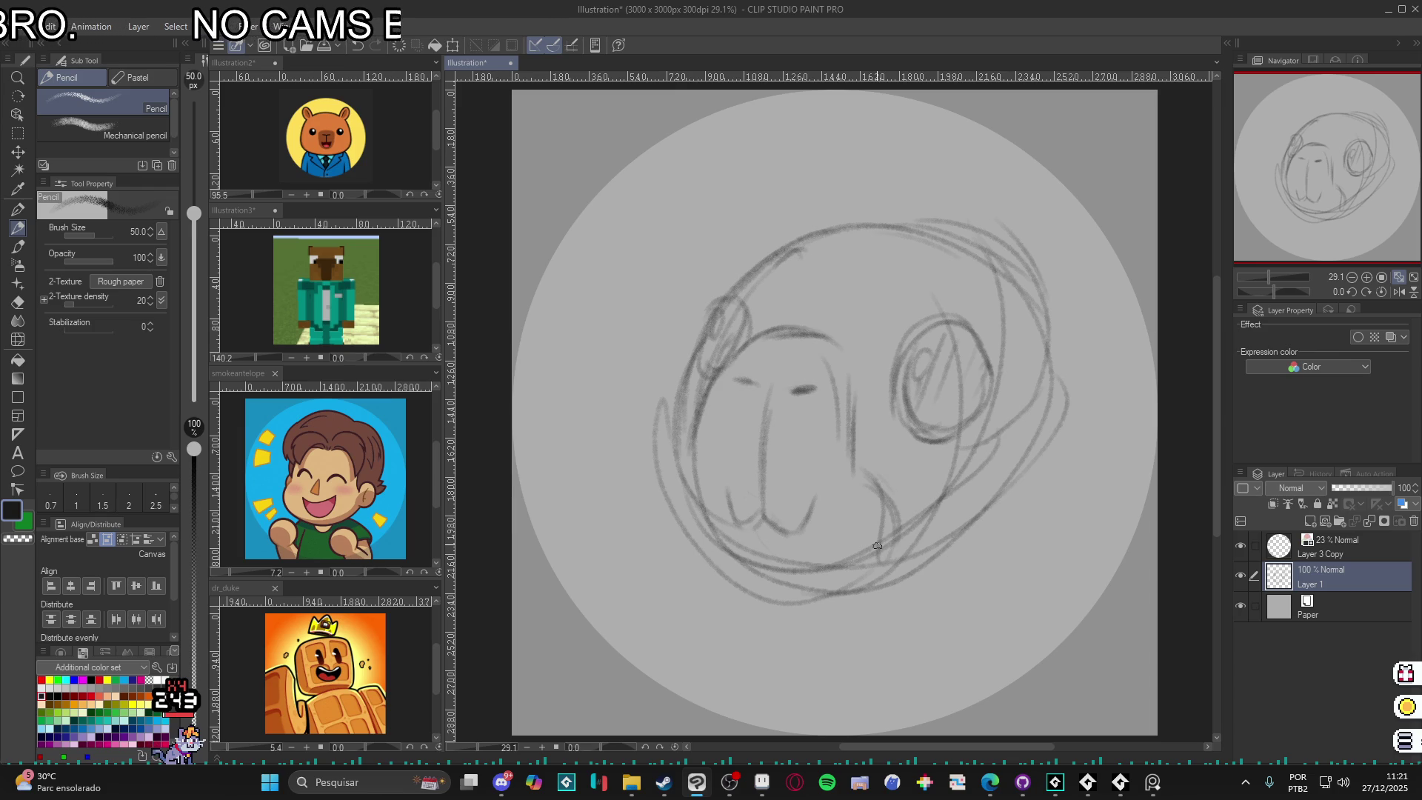
pyautogui.moveTo(1016, 303)
pyautogui.mouseDown()
pyautogui.moveTo(1058, 255)
pyautogui.moveTo(1122, 271)
pyautogui.moveTo(1081, 370)
pyautogui.moveTo(1070, 282)
pyautogui.moveTo(1092, 360)
pyautogui.mouseUp()
pyautogui.moveTo(816, 228)
pyautogui.mouseDown()
pyautogui.moveTo(738, 222)
pyautogui.moveTo(735, 275)
pyautogui.mouseUp()
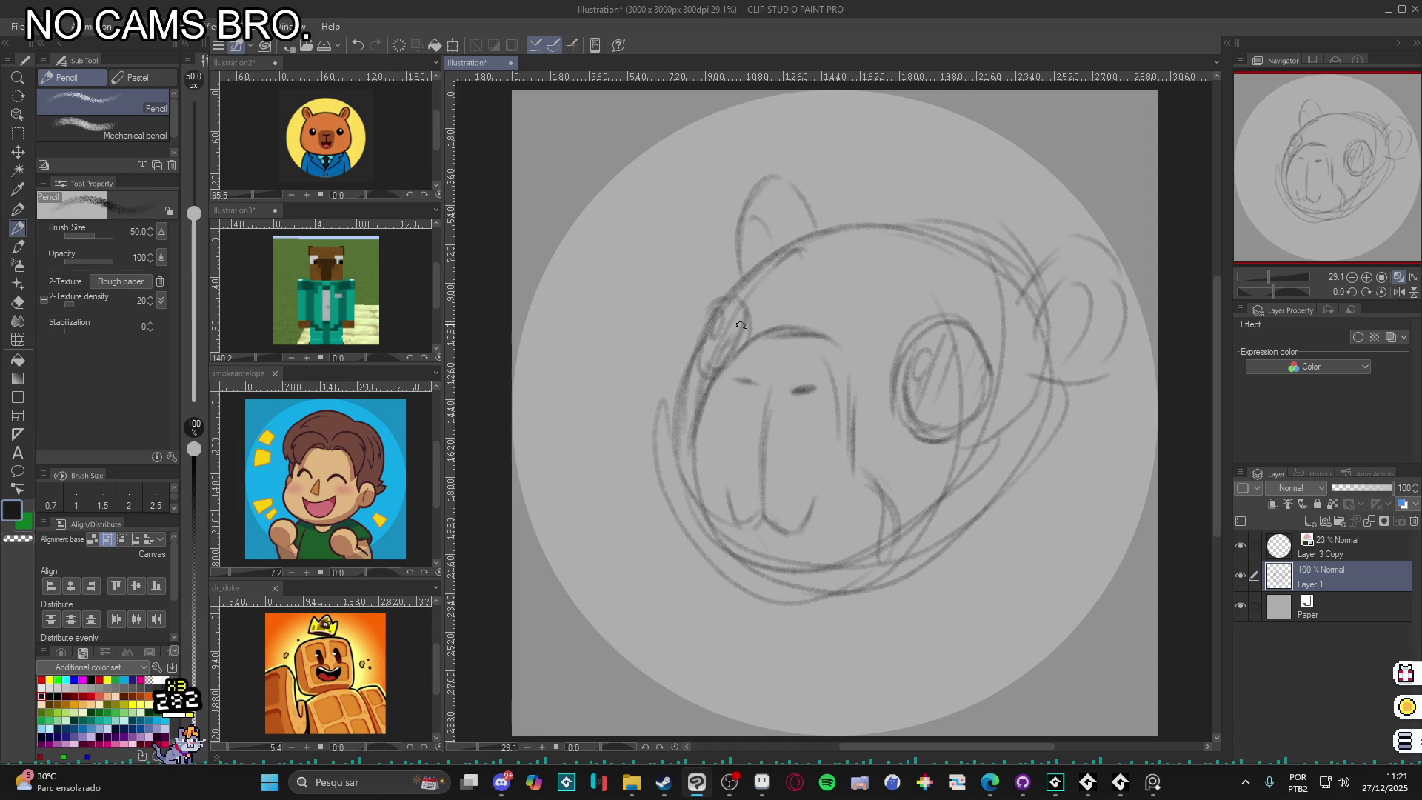
# - Scale the head sketch to 79% and move it higher on the canvas
pyautogui.hotkey('ctrl', 't')
pyautogui.moveTo(1133, 169)
pyautogui.mouseDown()
pyautogui.moveTo(1010, 260)
pyautogui.moveTo(1030, 247)
pyautogui.mouseUp()
pyautogui.moveTo(941, 442)
pyautogui.mouseDown()
pyautogui.moveTo(957, 333)
pyautogui.moveTo(989, 385)
pyautogui.moveTo(1059, 442)
pyautogui.mouseUp()
pyautogui.press('Return')
# - Draw the shoulder line at lower right and nudge the sketch down-left
pyautogui.moveTo(1022, 405); pyautogui.dragTo(1093, 582)
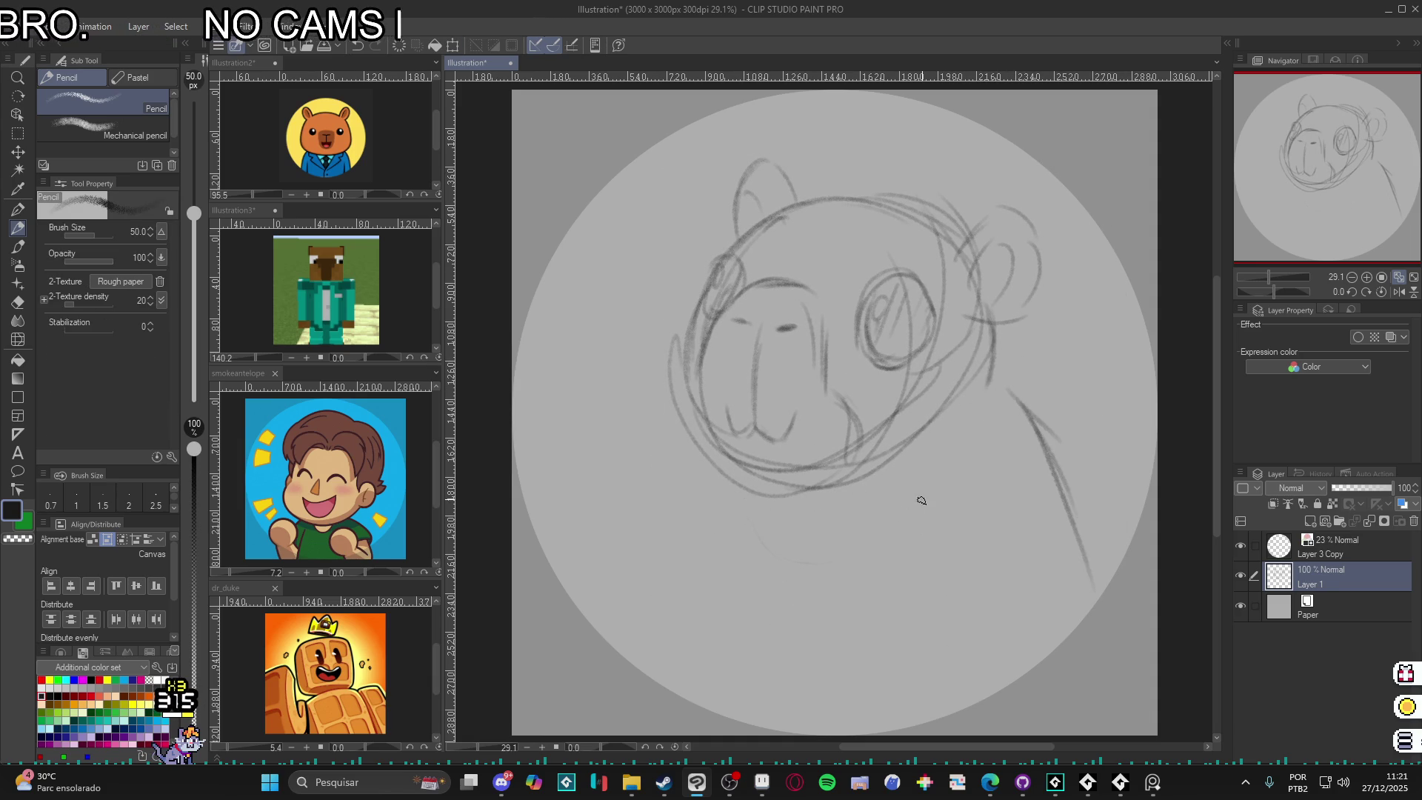
pyautogui.hotkey('ctrl', 't')
pyautogui.moveTo(964, 504)
pyautogui.mouseDown()
pyautogui.moveTo(950, 533)
pyautogui.moveTo(955, 522)
pyautogui.mouseUp()
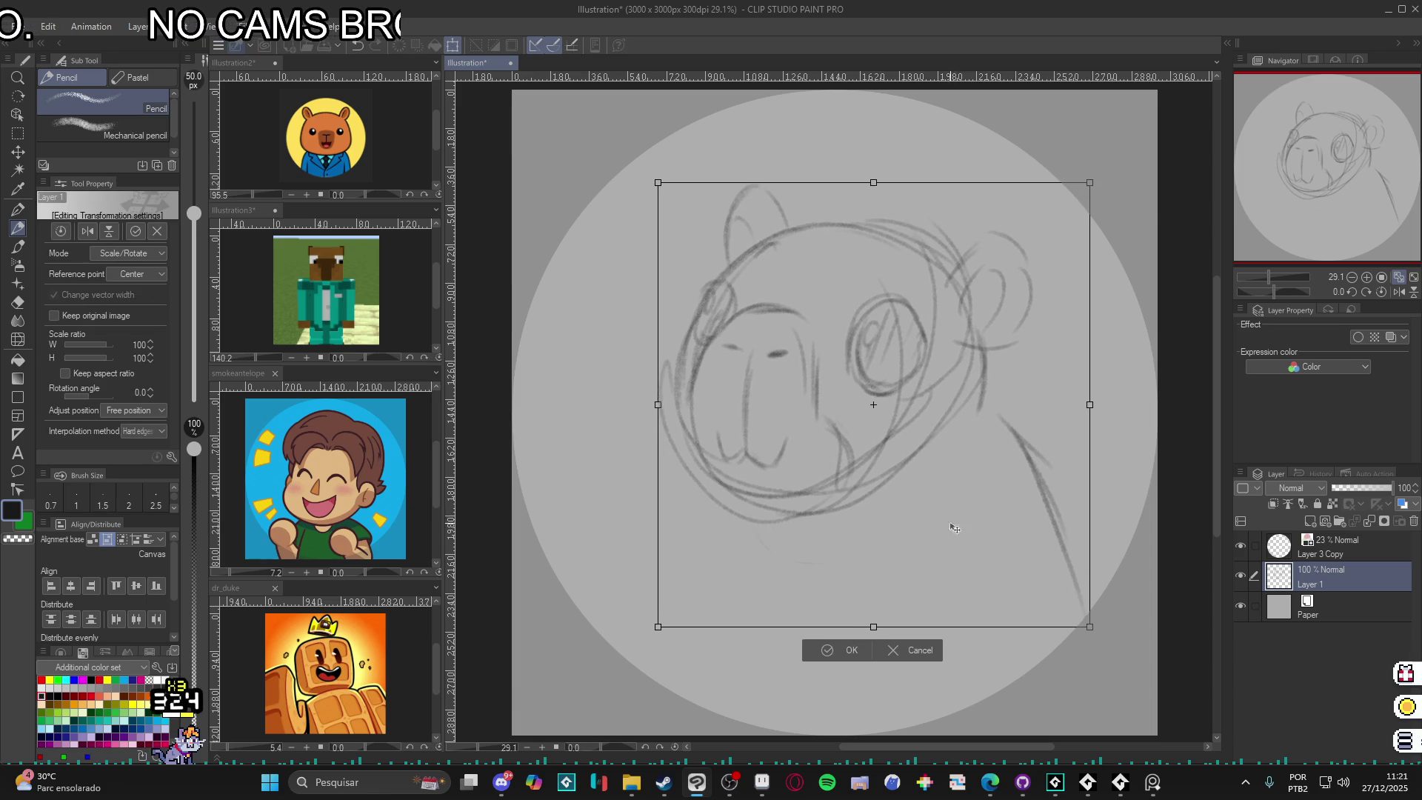
# - Confirm the nudged sketch and rough in the left shoulder and jacket front below the chin
pyautogui.press('Return')
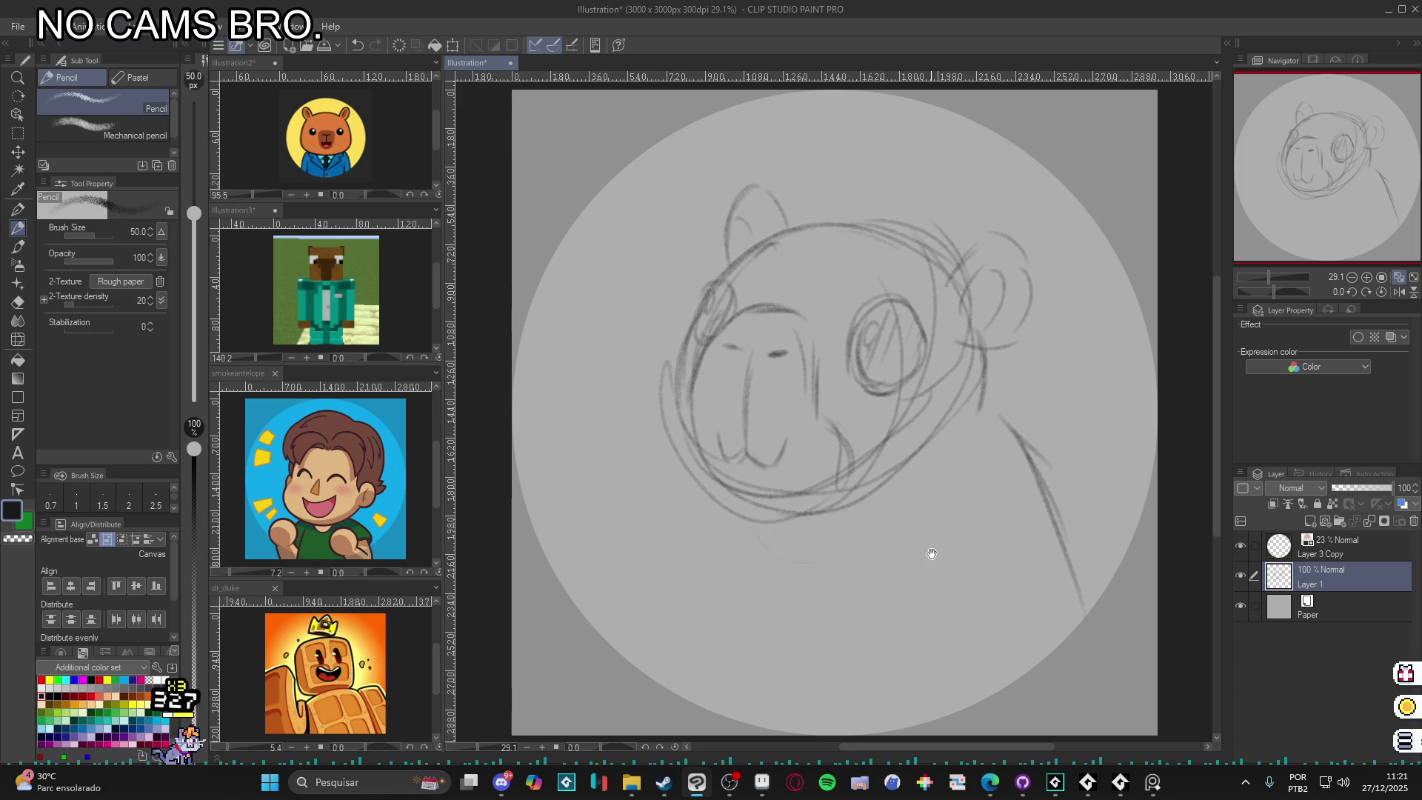
pyautogui.scroll(-2, 930, 558)
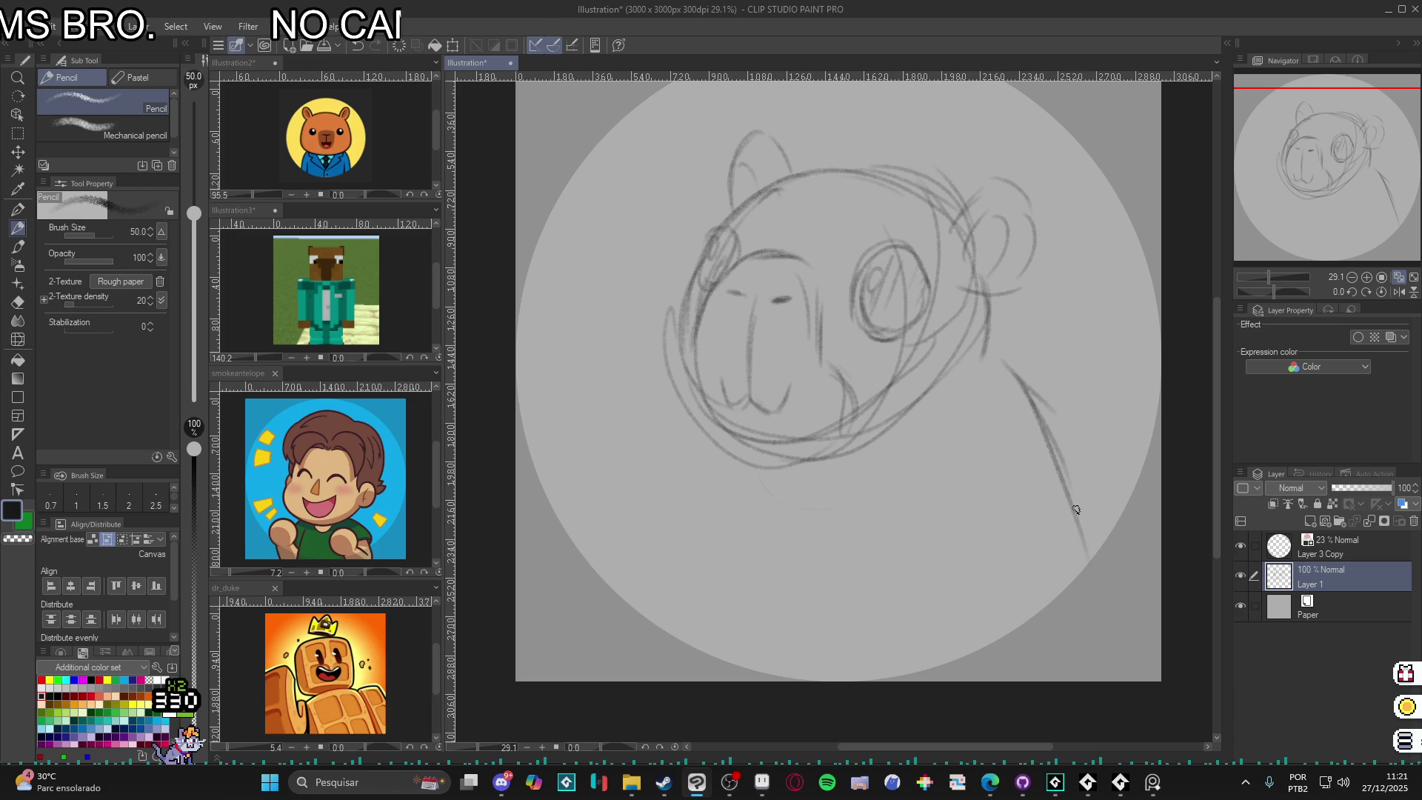
pyautogui.moveTo(1030, 376); pyautogui.dragTo(1113, 440)
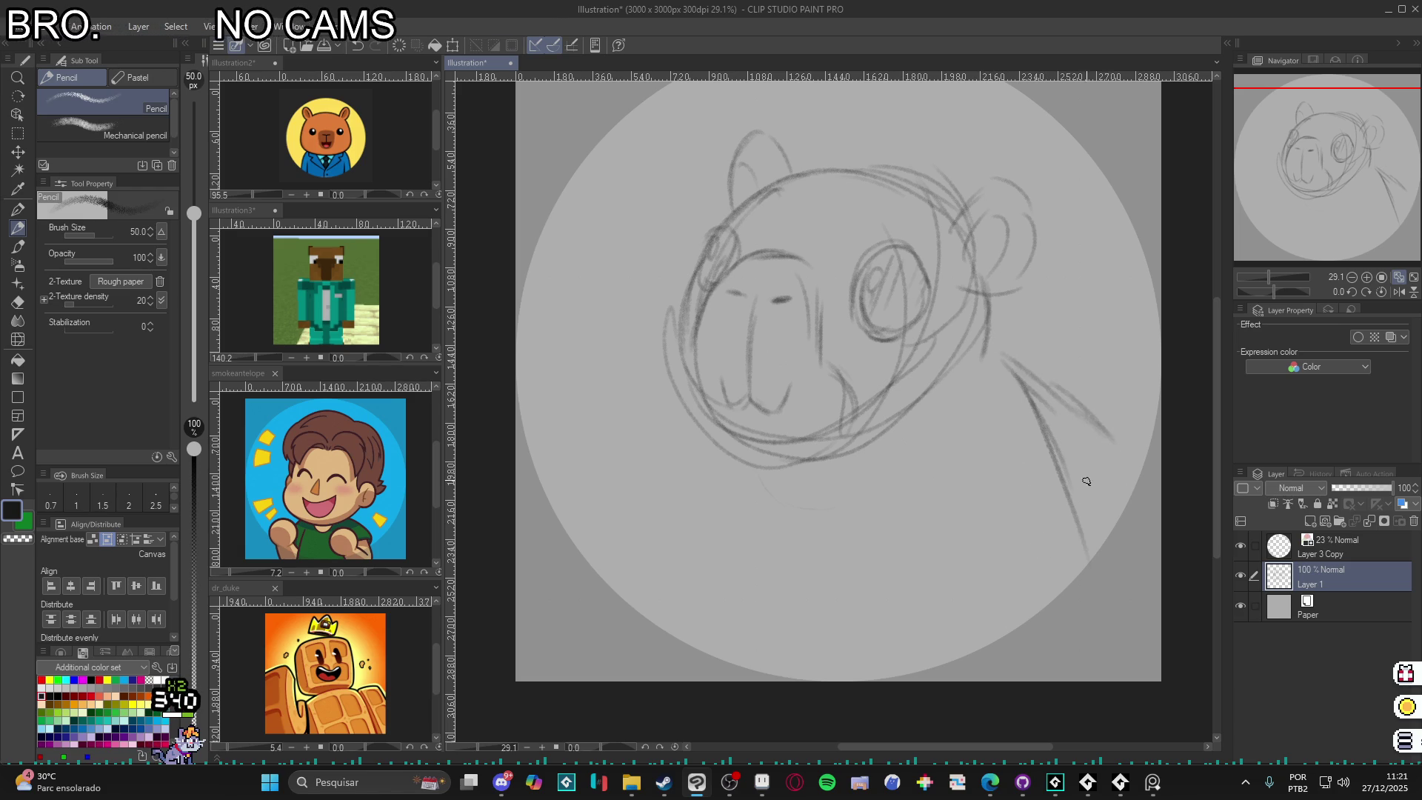
pyautogui.hotkey('ctrl', 'z')
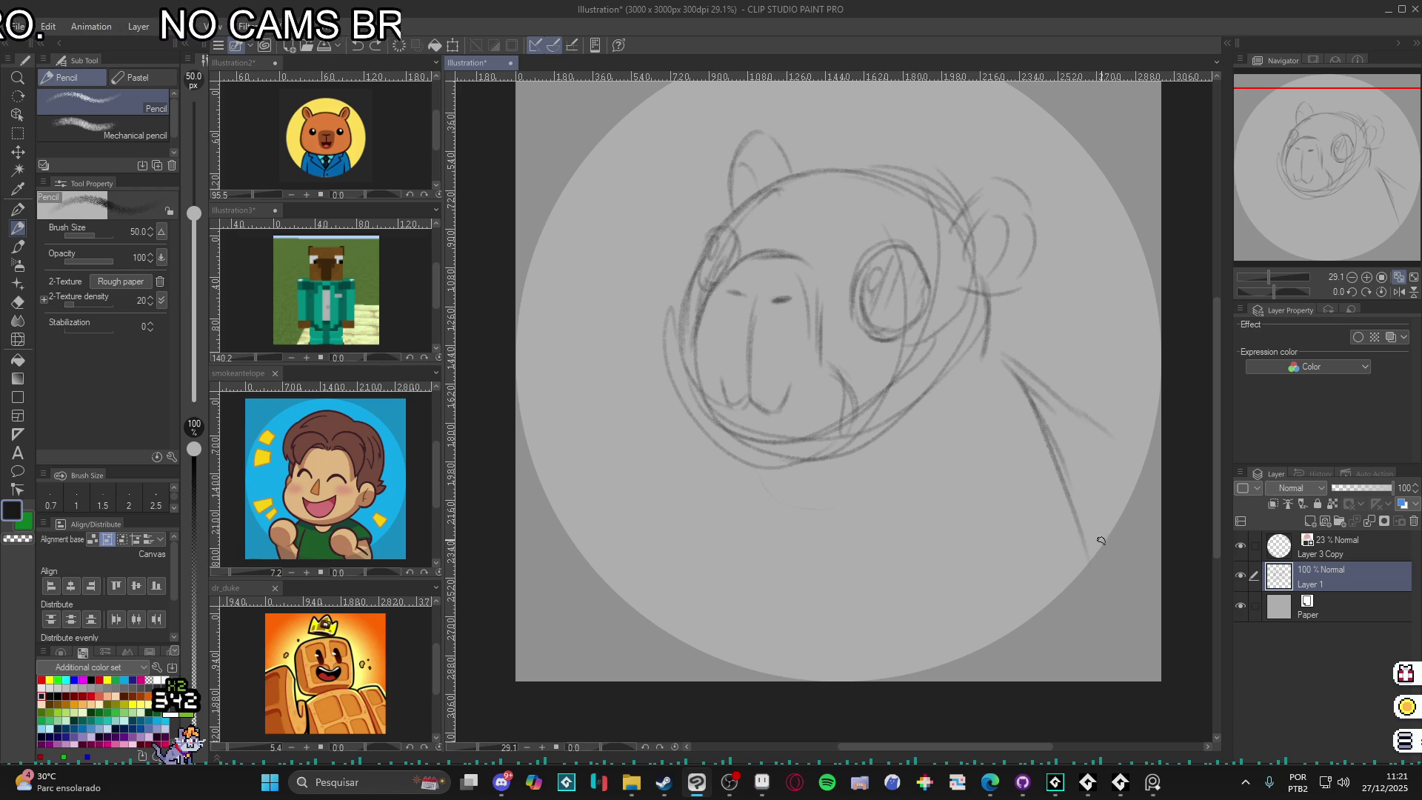
pyautogui.moveTo(708, 429)
pyautogui.mouseDown()
pyautogui.moveTo(626, 522)
pyautogui.moveTo(609, 582)
pyautogui.mouseUp()
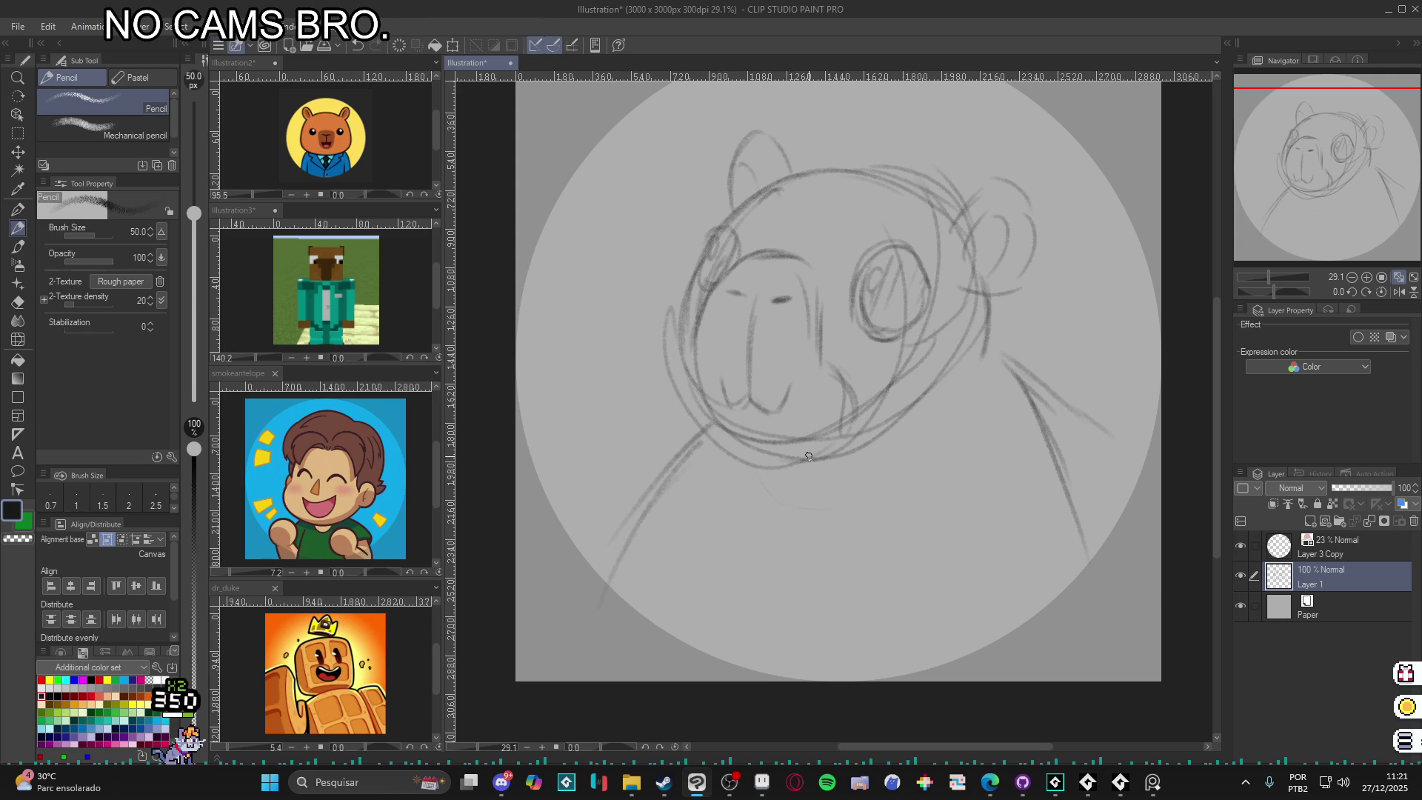
pyautogui.moveTo(760, 551); pyautogui.dragTo(737, 642)
pyautogui.moveTo(773, 509)
pyautogui.mouseDown()
pyautogui.moveTo(742, 670)
pyautogui.moveTo(748, 633)
pyautogui.mouseUp()
pyautogui.moveTo(597, 597); pyautogui.dragTo(652, 665)
pyautogui.moveTo(600, 623); pyautogui.dragTo(646, 681)
pyautogui.moveTo(598, 642); pyautogui.dragTo(637, 681)
# - Sketch the left arm at the lower-left edge and a right shoulder line
pyautogui.moveTo(611, 572); pyautogui.dragTo(591, 663)
pyautogui.moveTo(589, 605); pyautogui.dragTo(577, 682)
pyautogui.moveTo(599, 579); pyautogui.dragTo(578, 681)
pyautogui.moveTo(594, 622)
pyautogui.mouseDown()
pyautogui.moveTo(635, 681)
pyautogui.moveTo(757, 671)
pyautogui.mouseUp()
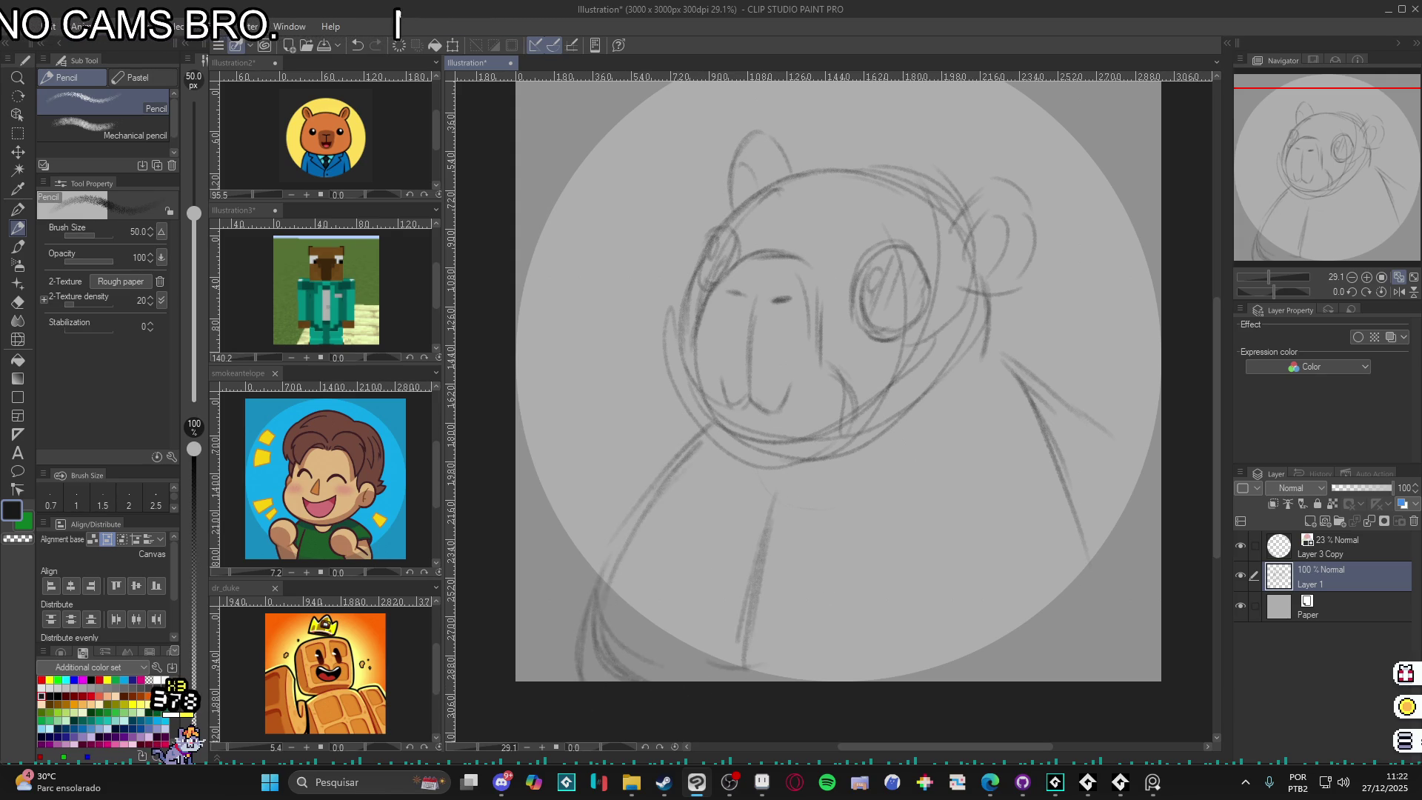
pyautogui.moveTo(643, 578); pyautogui.dragTo(581, 669)
pyautogui.moveTo(584, 598); pyautogui.dragTo(681, 580)
pyautogui.moveTo(621, 589); pyautogui.dragTo(668, 583)
pyautogui.moveTo(986, 336)
pyautogui.mouseDown()
pyautogui.moveTo(1057, 386)
pyautogui.moveTo(1126, 496)
pyautogui.mouseUp()
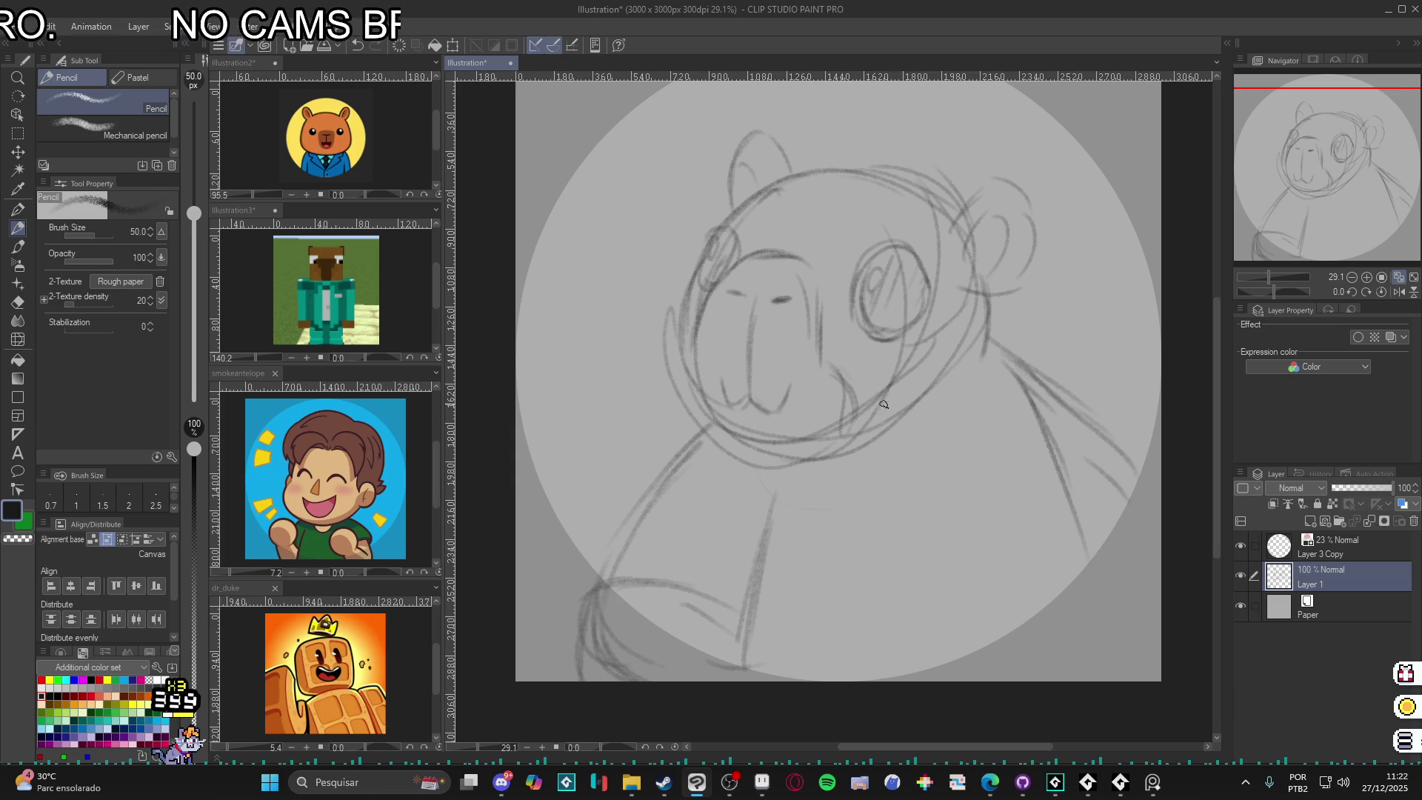
# - Draw the jacket front, collar lines and right jacket edge below the face
pyautogui.moveTo(950, 385); pyautogui.dragTo(935, 476)
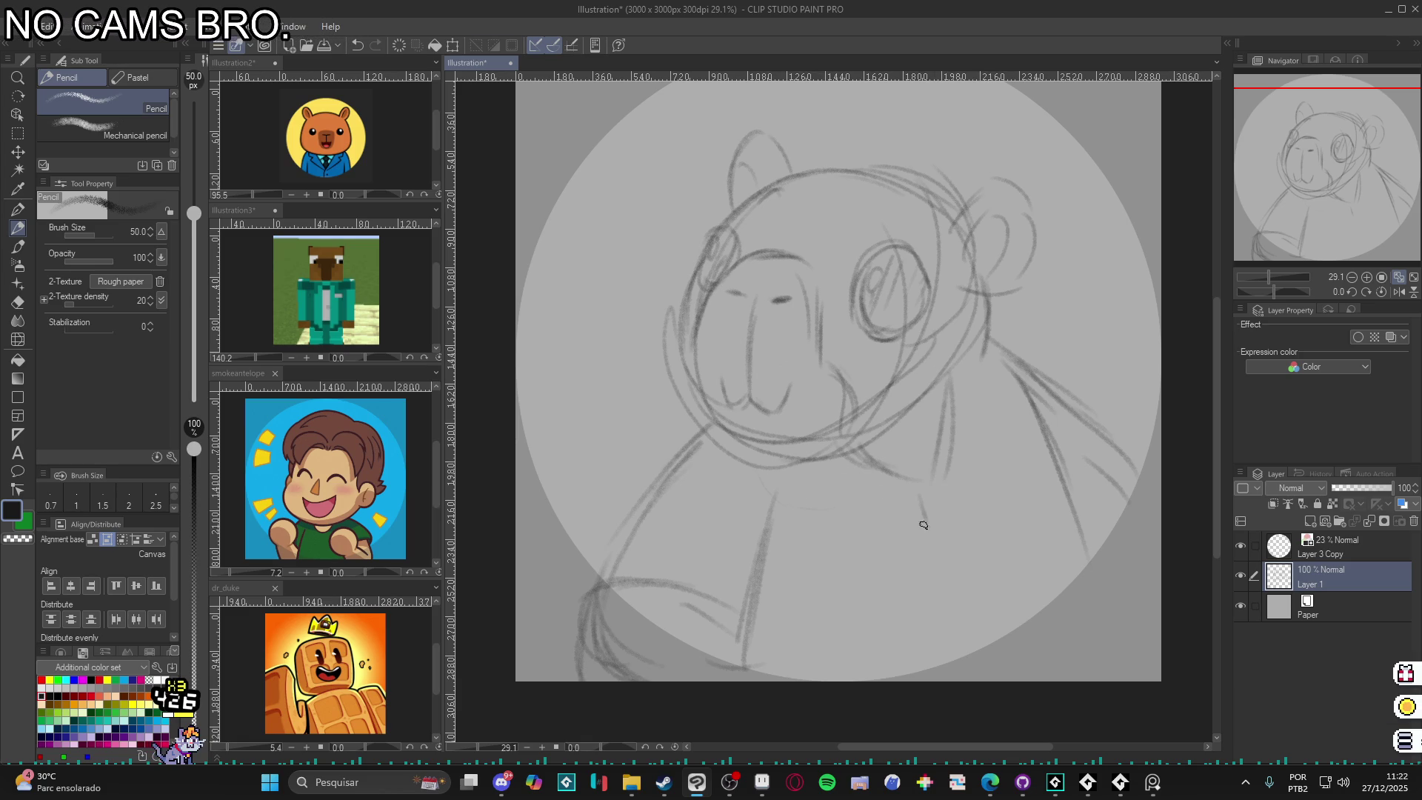
pyautogui.hotkey('ctrl', 'z')
pyautogui.moveTo(879, 461); pyautogui.dragTo(930, 669)
pyautogui.moveTo(783, 473)
pyautogui.mouseDown()
pyautogui.moveTo(833, 495)
pyautogui.moveTo(822, 530)
pyautogui.moveTo(952, 650)
pyautogui.mouseUp()
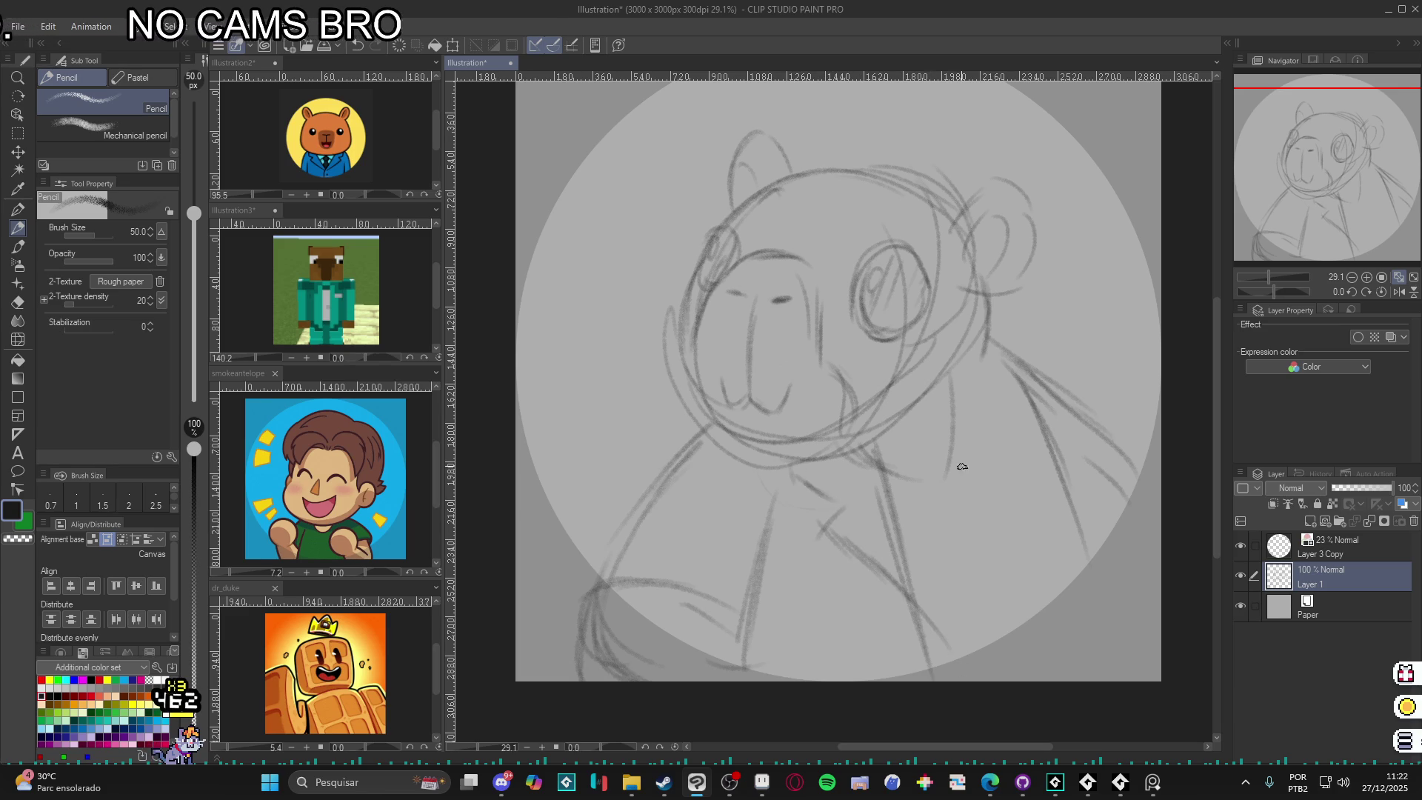
pyautogui.moveTo(951, 386)
pyautogui.mouseDown()
pyautogui.moveTo(997, 676)
pyautogui.moveTo(1013, 426)
pyautogui.moveTo(991, 473)
pyautogui.moveTo(1002, 646)
pyautogui.mouseUp()
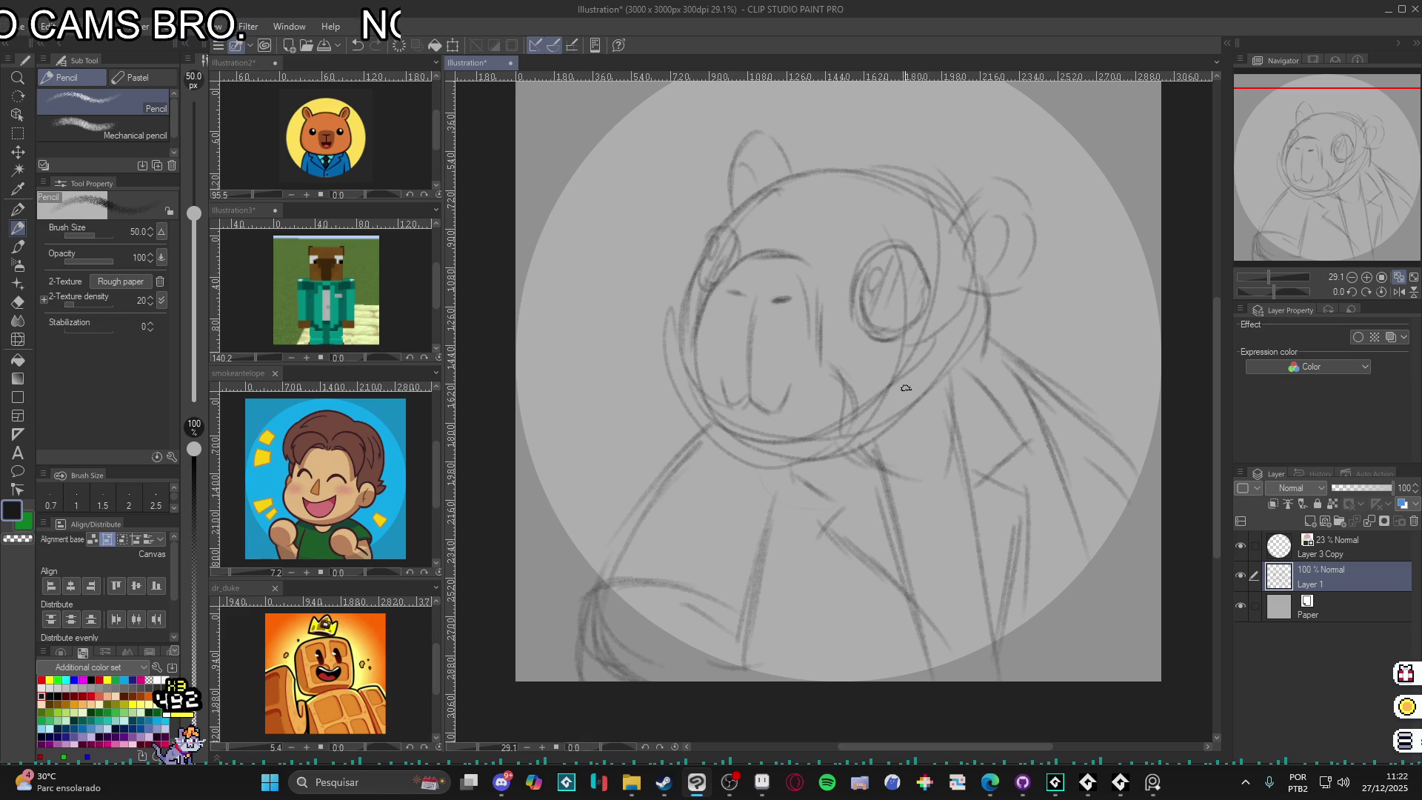
pyautogui.moveTo(1031, 379); pyautogui.dragTo(1148, 510)
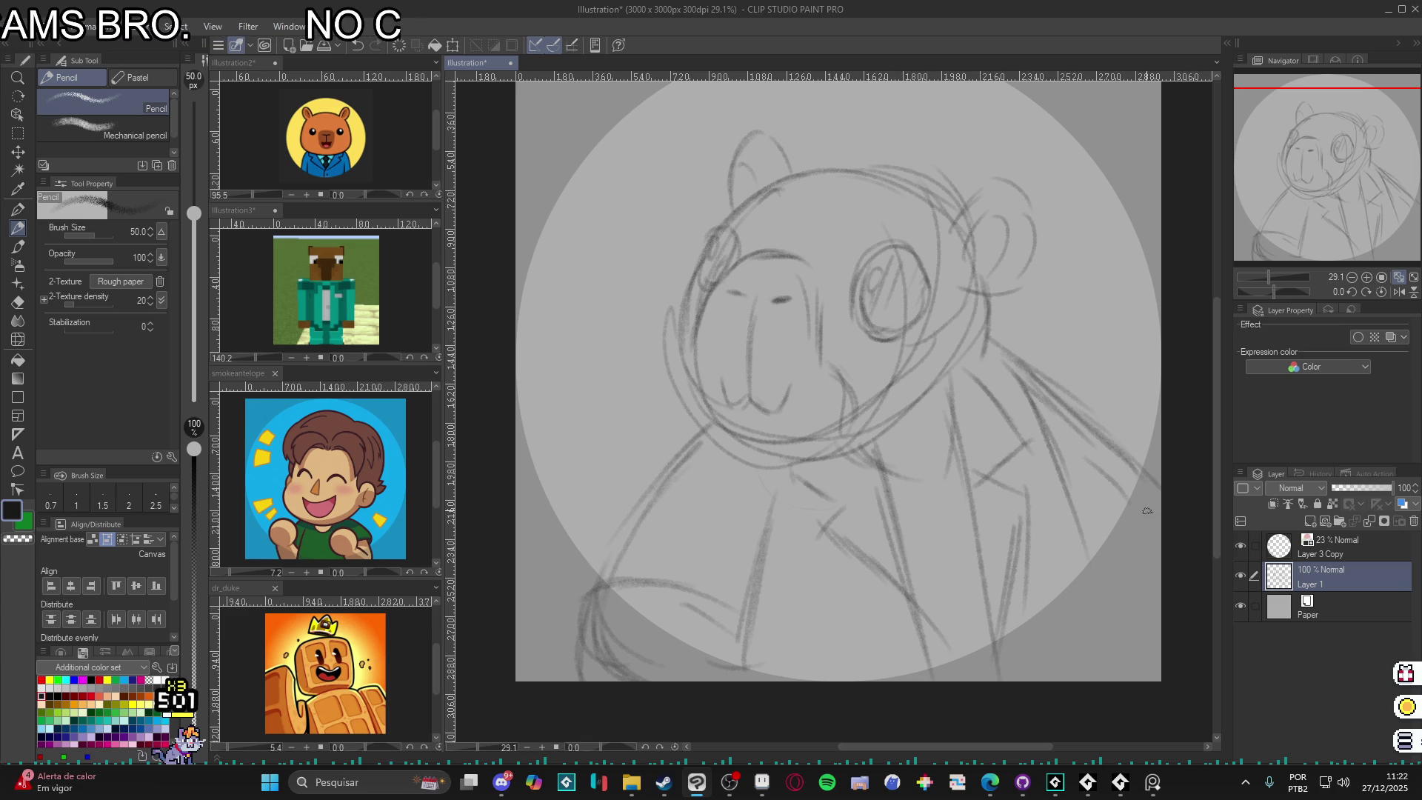
pyautogui.moveTo(888, 477); pyautogui.dragTo(953, 502)
pyautogui.moveTo(978, 299); pyautogui.dragTo(996, 345)
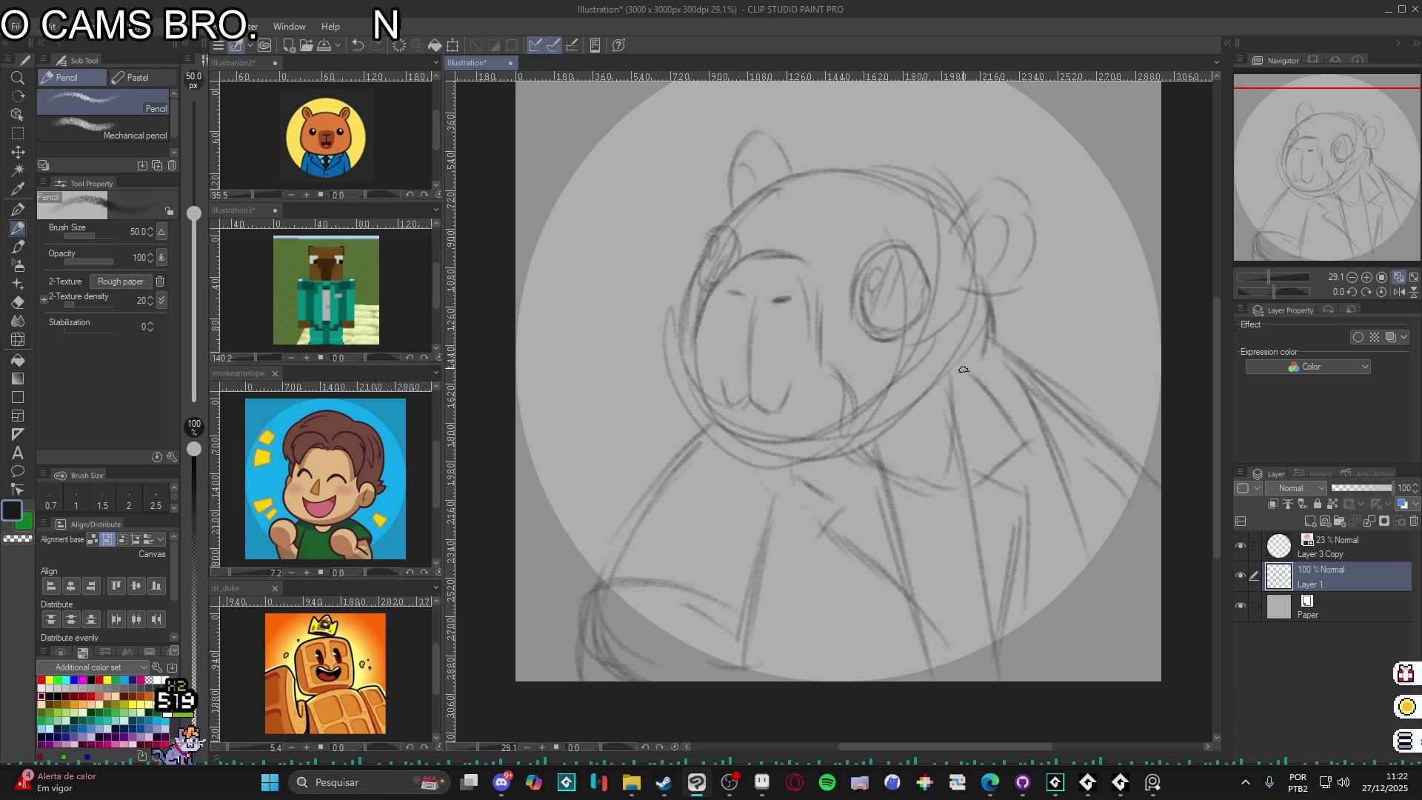
# - Extend the left shoulder, darken the left arm lines, and draw the right sleeve
pyautogui.moveTo(647, 504); pyautogui.dragTo(609, 577)
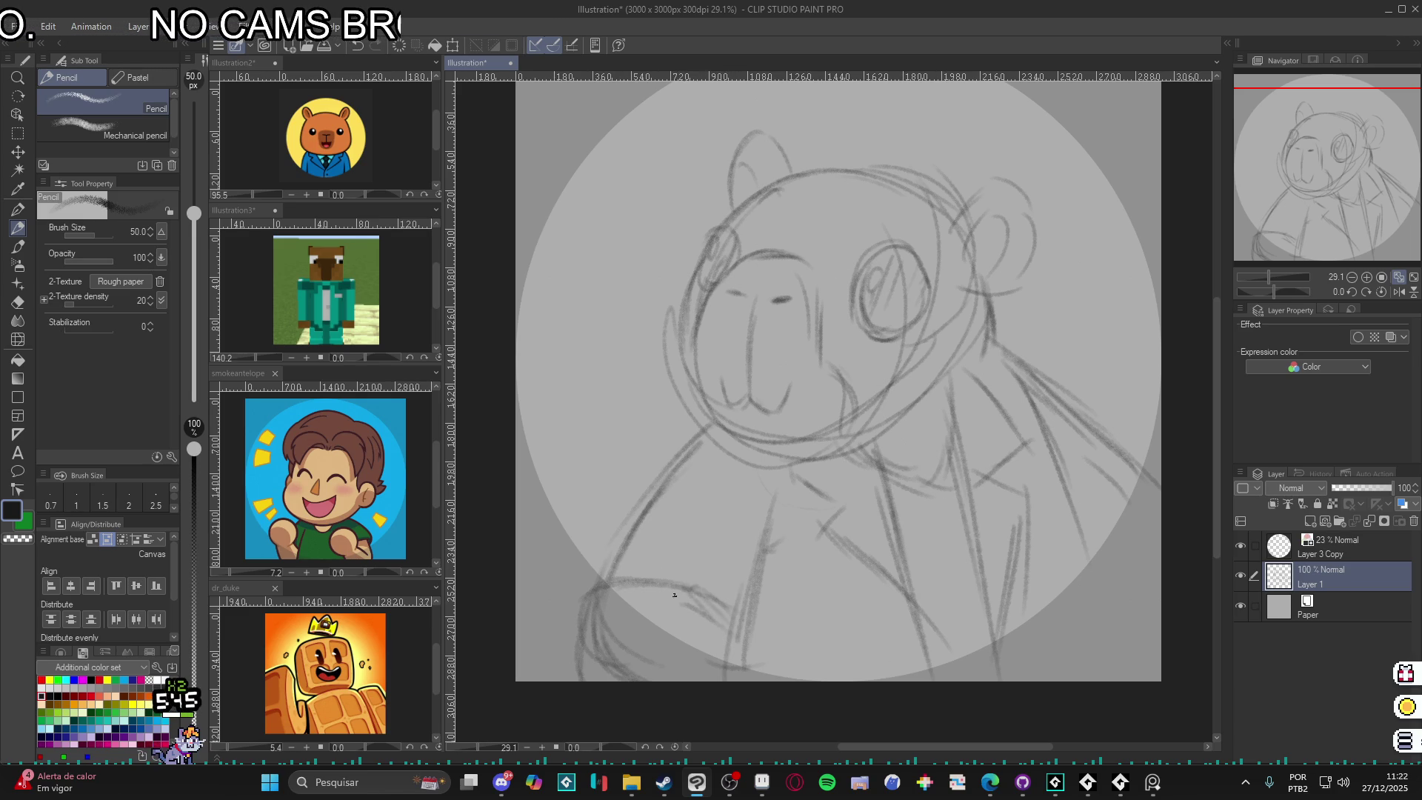
pyautogui.moveTo(709, 542)
pyautogui.mouseDown()
pyautogui.moveTo(688, 552)
pyautogui.moveTo(756, 582)
pyautogui.moveTo(633, 539)
pyautogui.mouseUp()
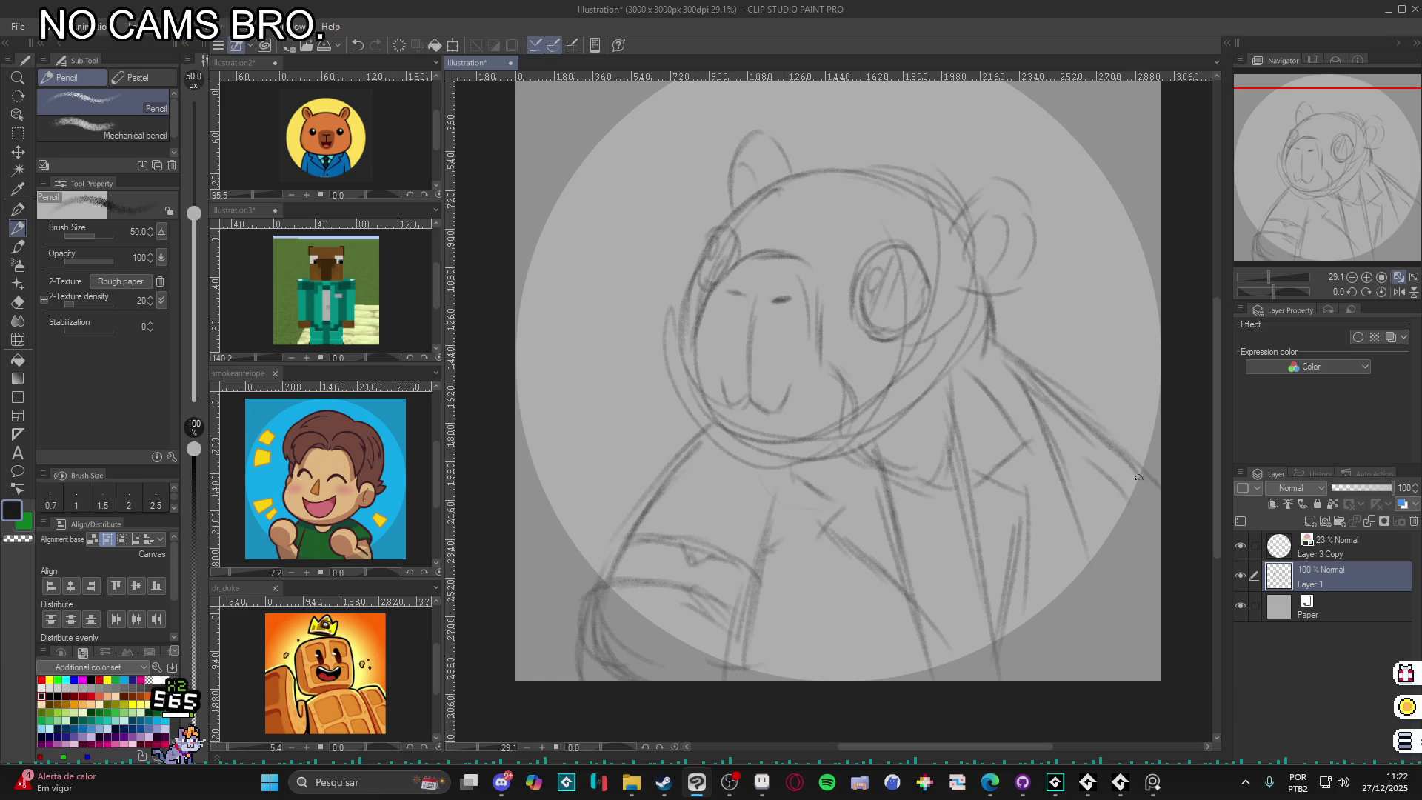
pyautogui.moveTo(1076, 501); pyautogui.dragTo(1126, 665)
pyautogui.moveTo(1099, 579); pyautogui.dragTo(1133, 670)
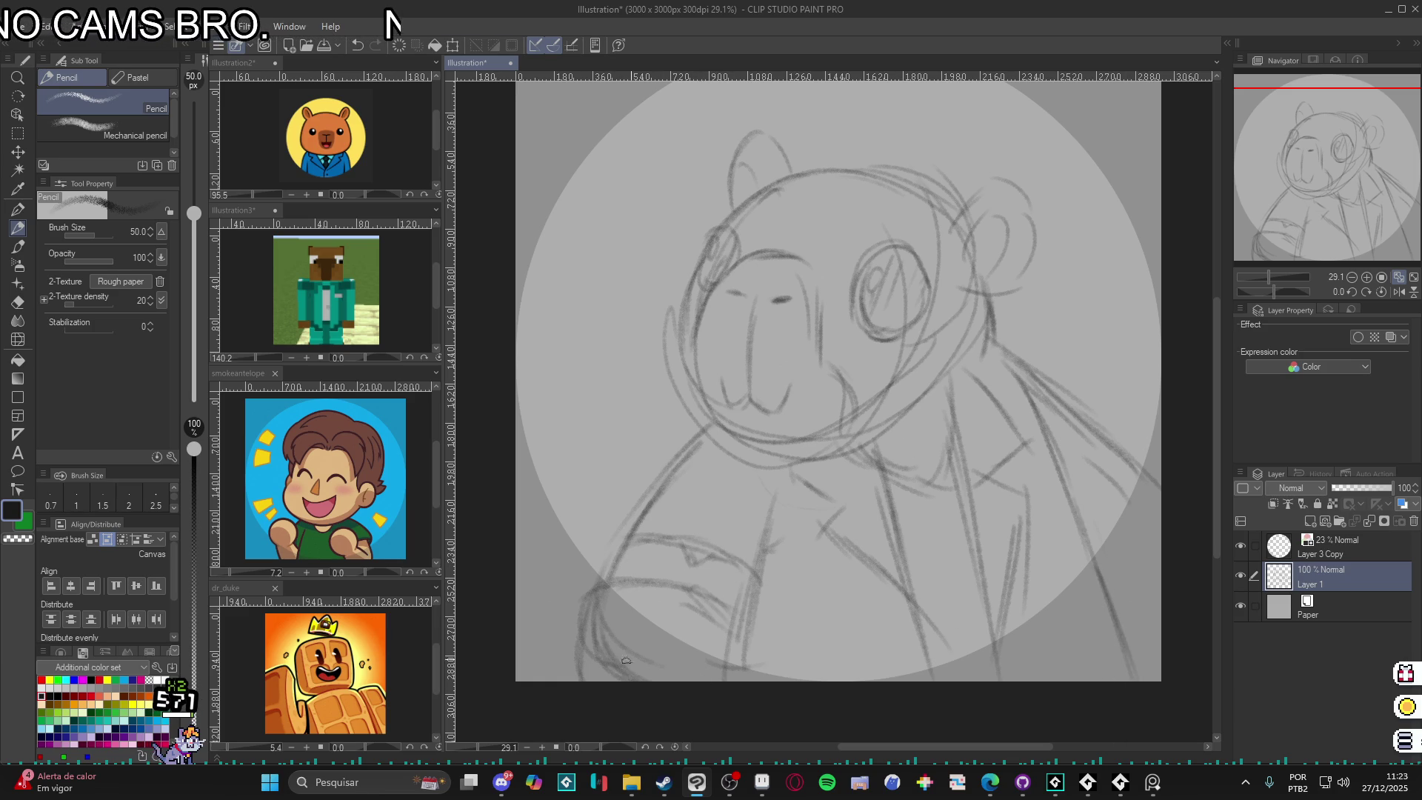
pyautogui.moveTo(597, 589); pyautogui.dragTo(570, 644)
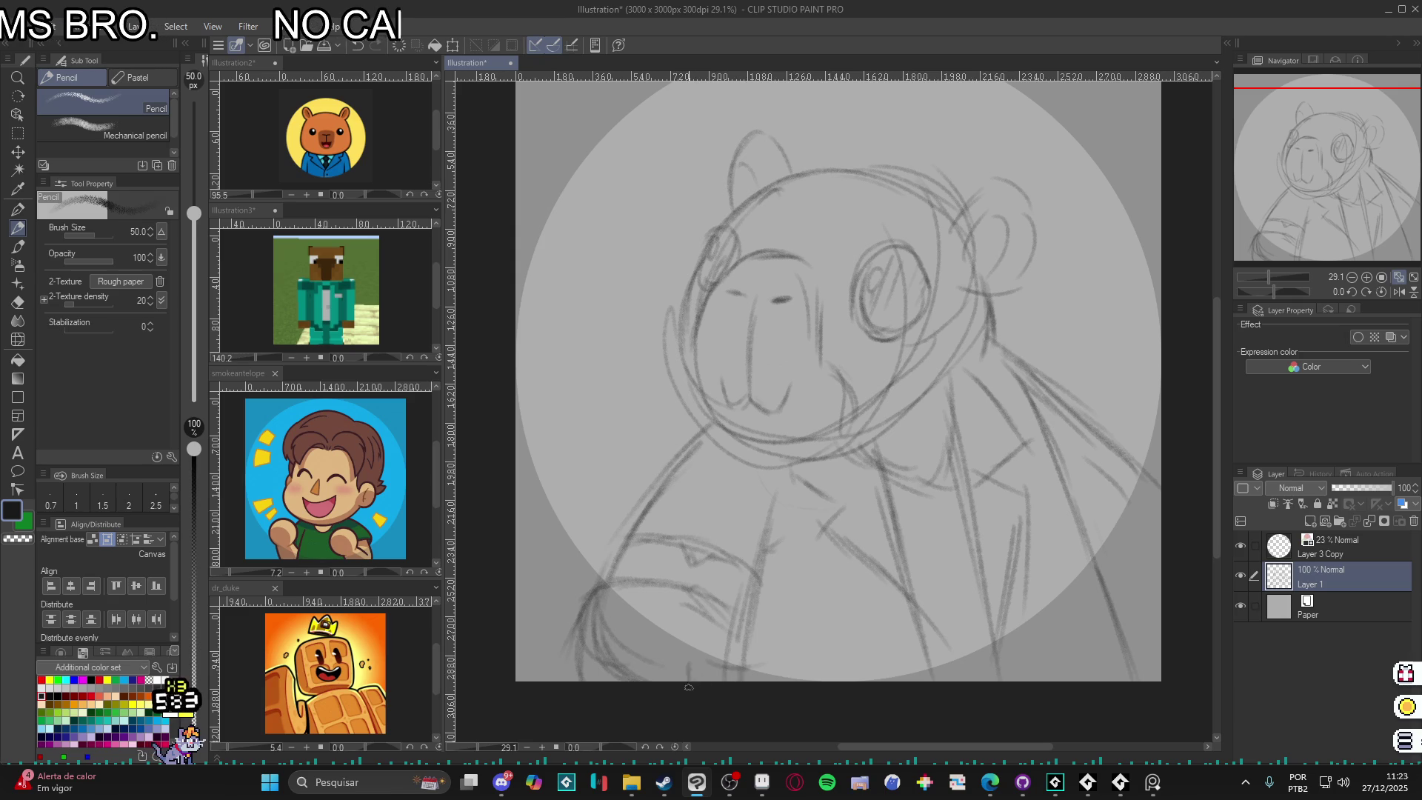
pyautogui.moveTo(636, 573); pyautogui.dragTo(596, 613)
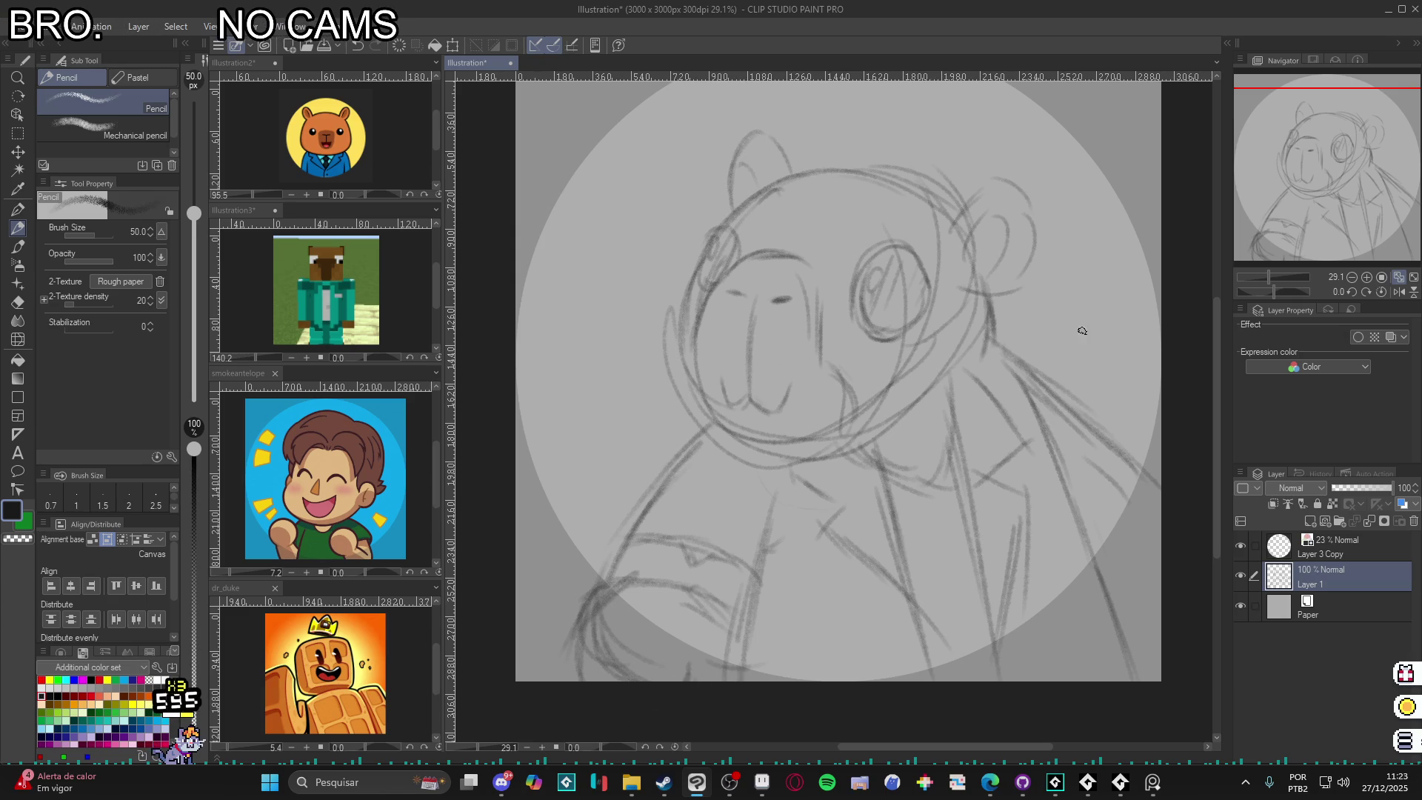
# - Enlarge the whole rough sketch to 113% and confirm the transform
pyautogui.hotkey('ctrl', 't')
pyautogui.moveTo(1083, 330); pyautogui.dragTo(1108, 434)
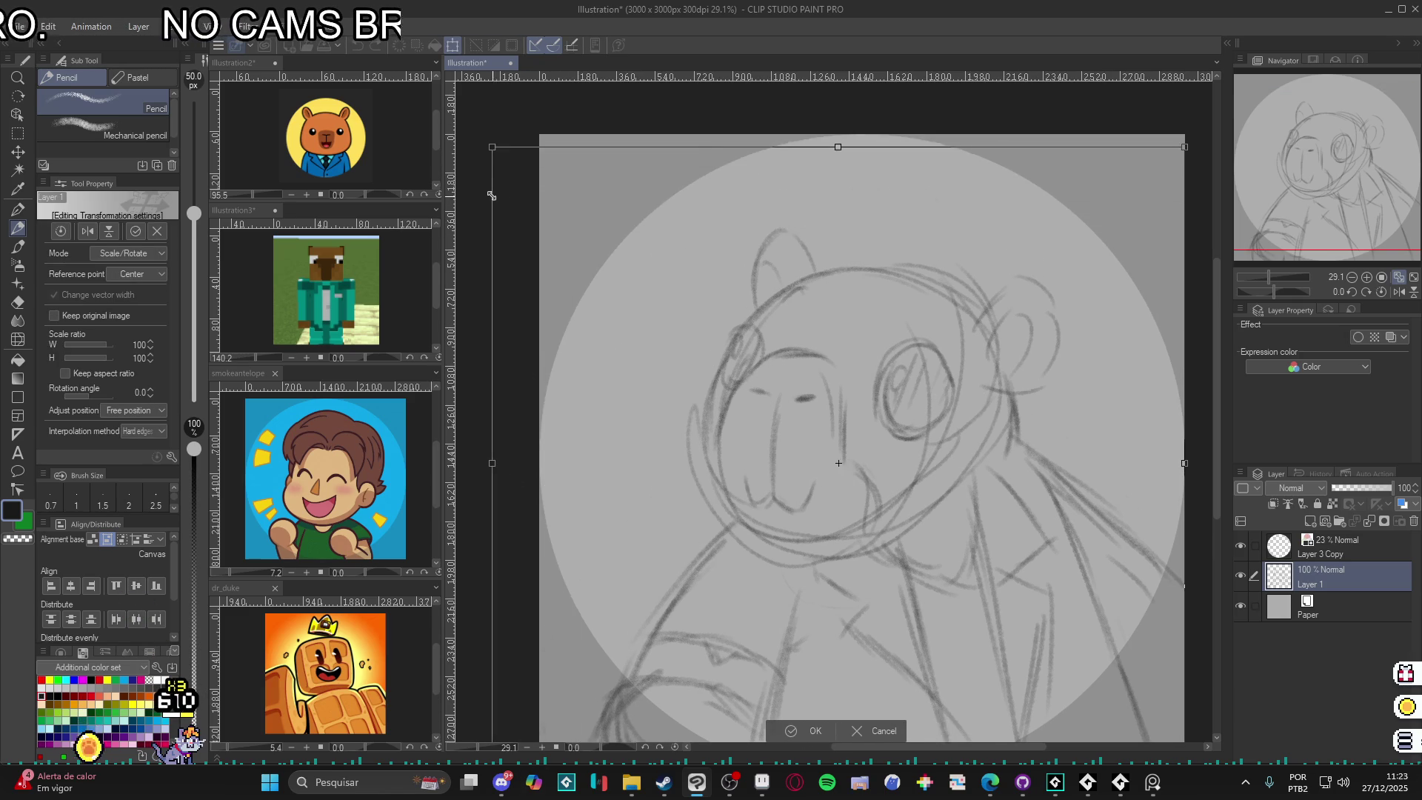
pyautogui.moveTo(491, 196); pyautogui.dragTo(401, 120)
pyautogui.moveTo(1071, 574)
pyautogui.mouseDown()
pyautogui.moveTo(1042, 572)
pyautogui.moveTo(1046, 555)
pyautogui.mouseUp()
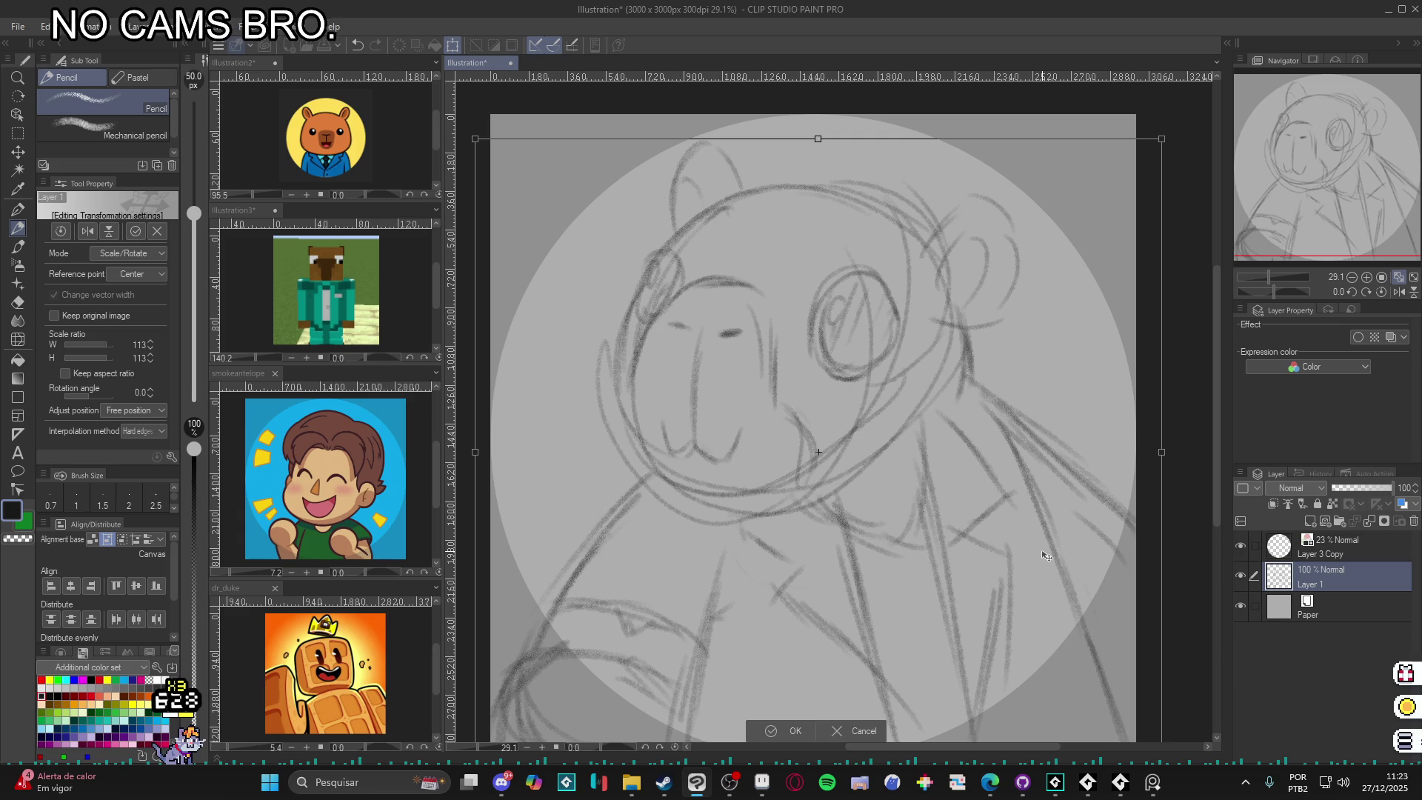
pyautogui.press('Return')
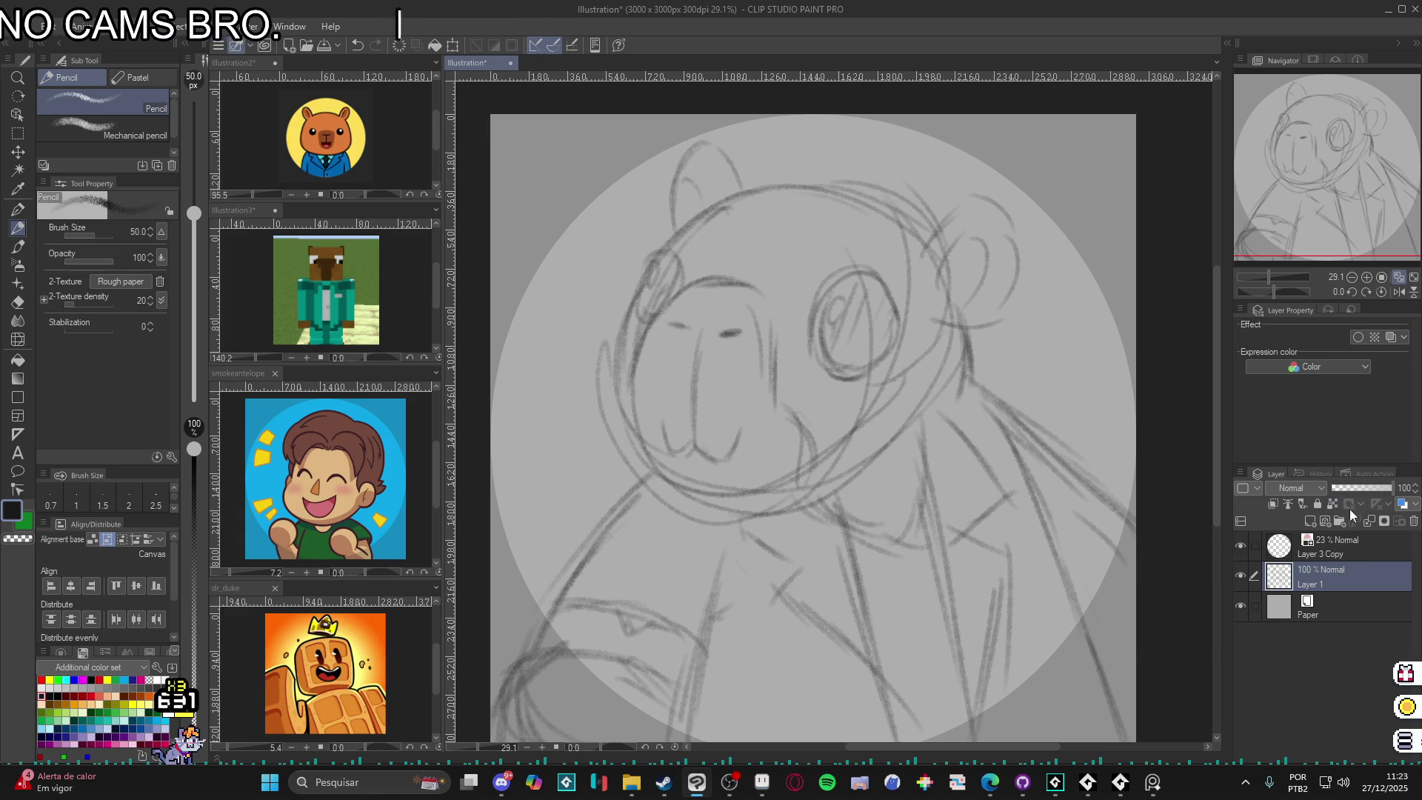
# - Fade the rough sketch to 37% opacity, add a new layer, and trace the head outline and chin
pyautogui.click(1354, 489)
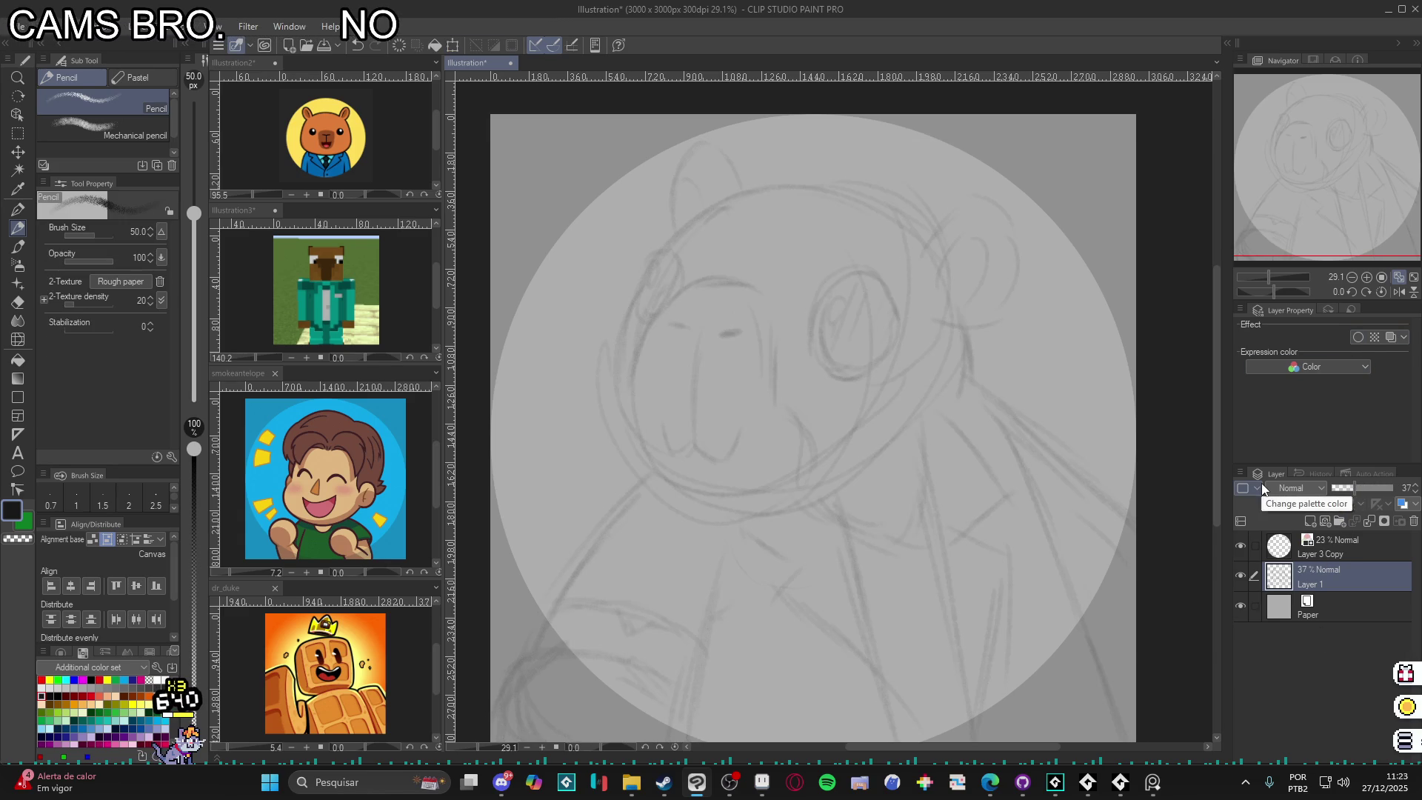
pyautogui.hotkey('ctrl', 'shift', 'n')
pyautogui.moveTo(748, 474); pyautogui.dragTo(622, 531)
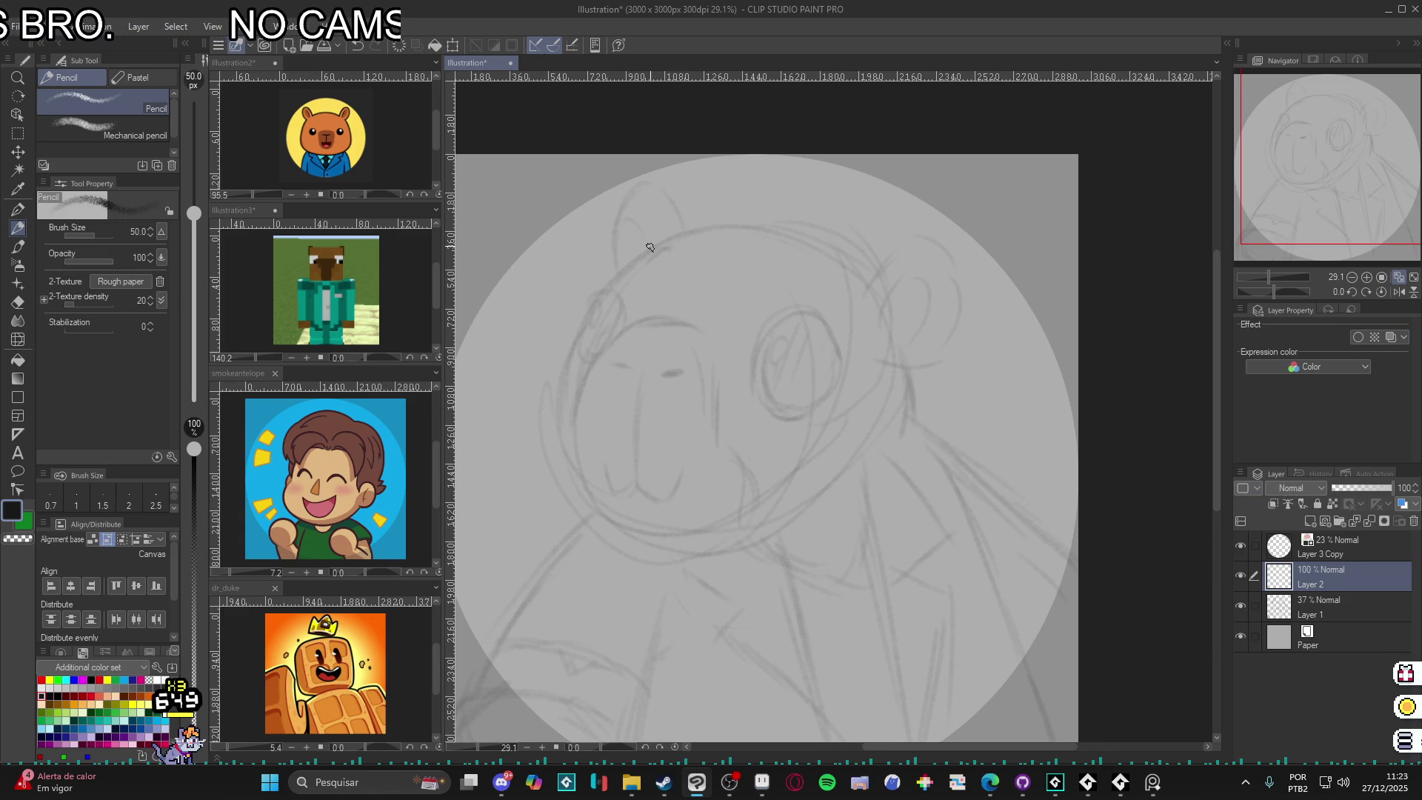
pyautogui.moveTo(698, 226)
pyautogui.mouseDown()
pyautogui.moveTo(616, 285)
pyautogui.moveTo(561, 354)
pyautogui.mouseUp()
pyautogui.moveTo(595, 310)
pyautogui.mouseDown()
pyautogui.moveTo(554, 382)
pyautogui.moveTo(574, 490)
pyautogui.moveTo(589, 492)
pyautogui.mouseUp()
pyautogui.moveTo(557, 442)
pyautogui.mouseDown()
pyautogui.moveTo(614, 529)
pyautogui.moveTo(639, 533)
pyautogui.mouseUp()
pyautogui.moveTo(552, 367)
pyautogui.mouseDown()
pyautogui.moveTo(564, 463)
pyautogui.moveTo(659, 527)
pyautogui.mouseUp()
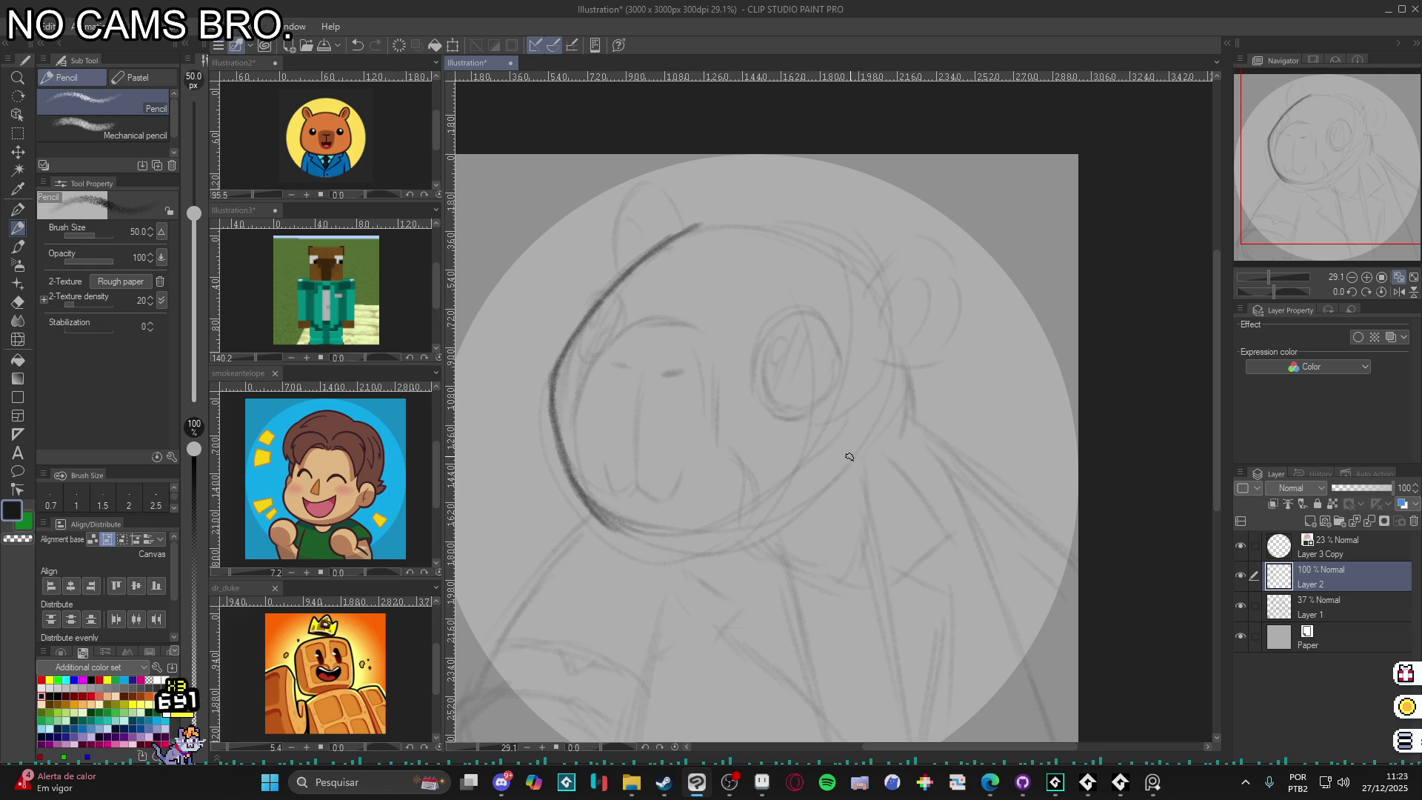
pyautogui.moveTo(812, 498)
pyautogui.mouseDown()
pyautogui.moveTo(703, 534)
pyautogui.moveTo(624, 537)
pyautogui.moveTo(659, 544)
pyautogui.moveTo(811, 496)
pyautogui.moveTo(616, 532)
pyautogui.mouseUp()
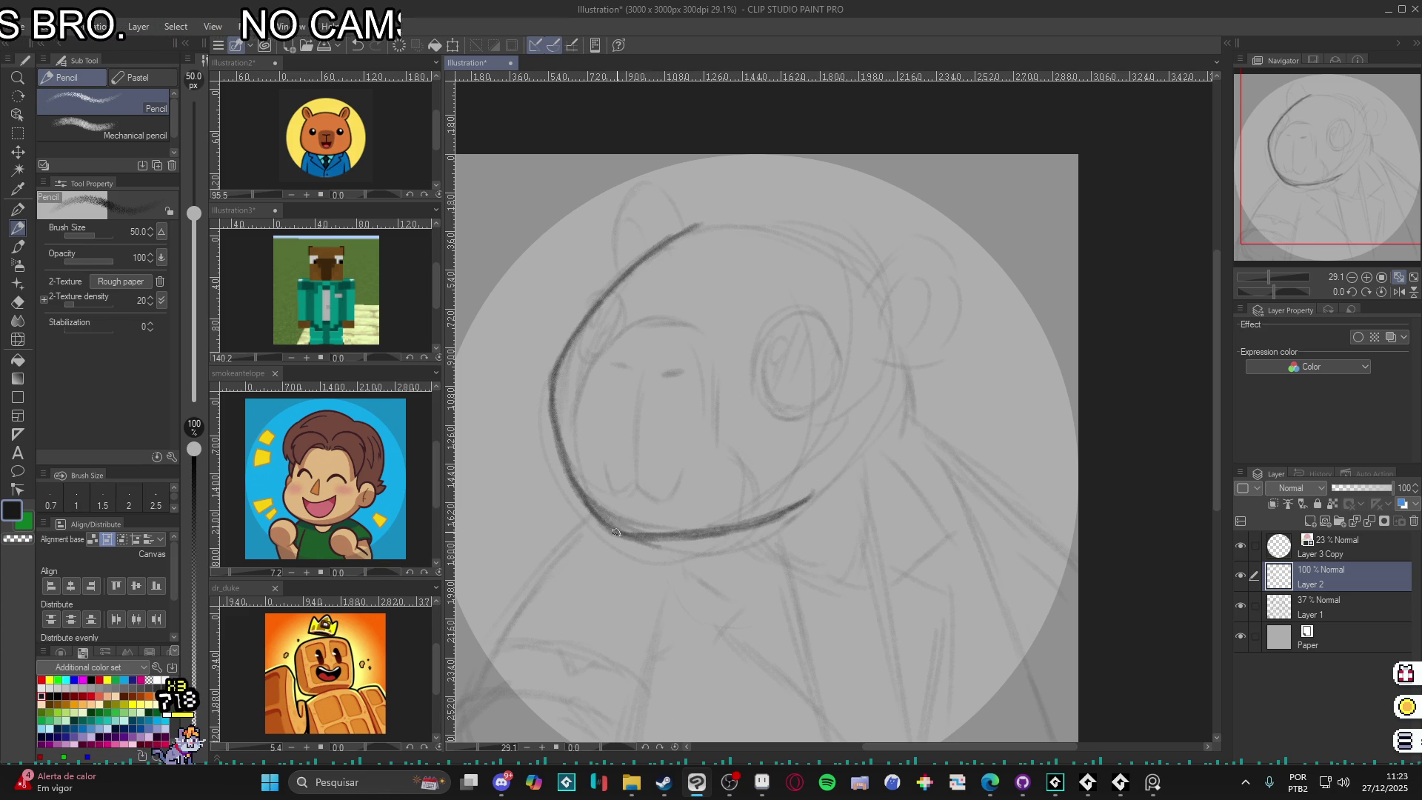
pyautogui.moveTo(806, 502)
pyautogui.mouseDown()
pyautogui.moveTo(617, 527)
pyautogui.moveTo(559, 449)
pyautogui.moveTo(554, 363)
pyautogui.moveTo(700, 227)
pyautogui.mouseUp()
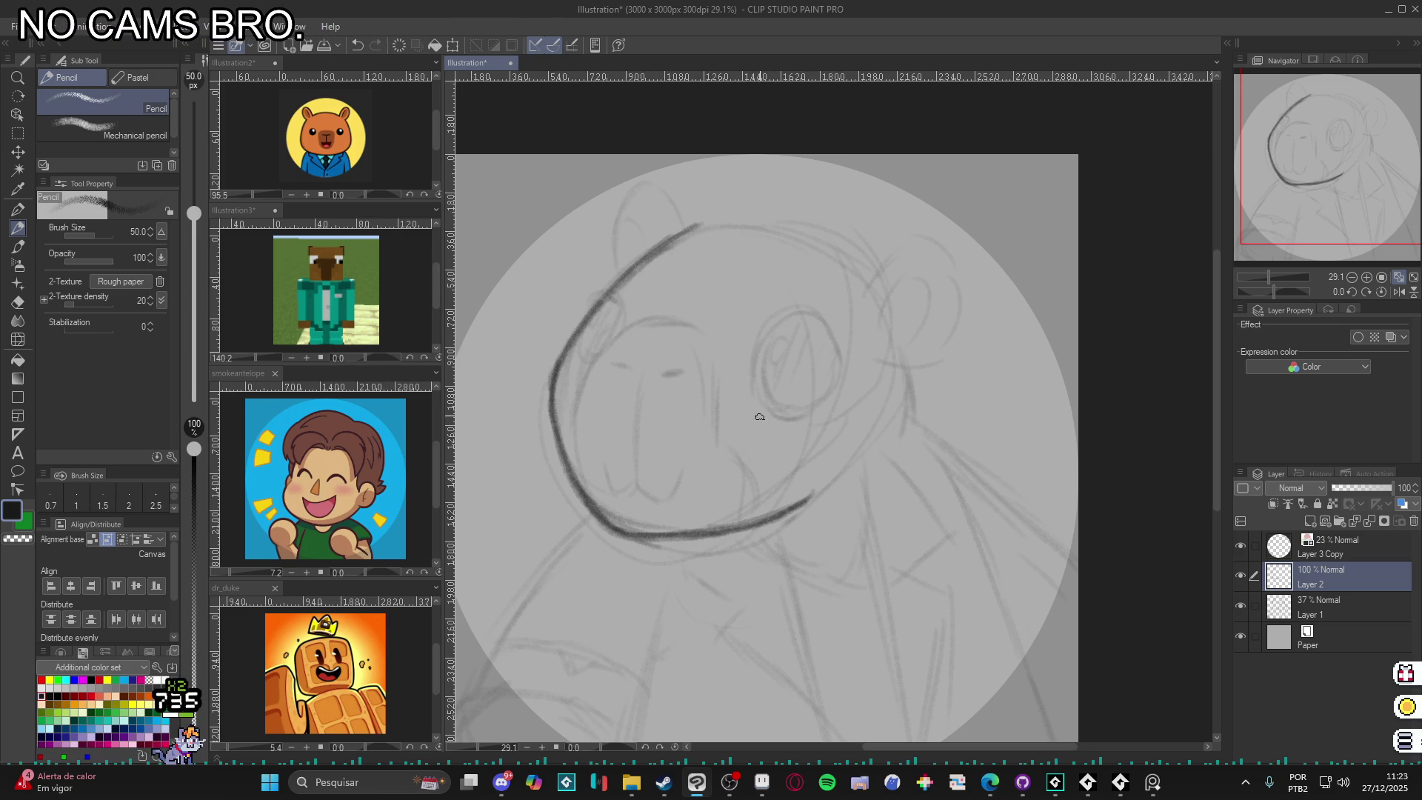
# - Darken the inner head outline, draw the snout and nose, and add two small eye marks
pyautogui.moveTo(585, 504)
pyautogui.mouseDown()
pyautogui.moveTo(575, 388)
pyautogui.moveTo(593, 362)
pyautogui.moveTo(672, 318)
pyautogui.moveTo(700, 337)
pyautogui.moveTo(714, 447)
pyautogui.moveTo(756, 489)
pyautogui.moveTo(741, 518)
pyautogui.mouseUp()
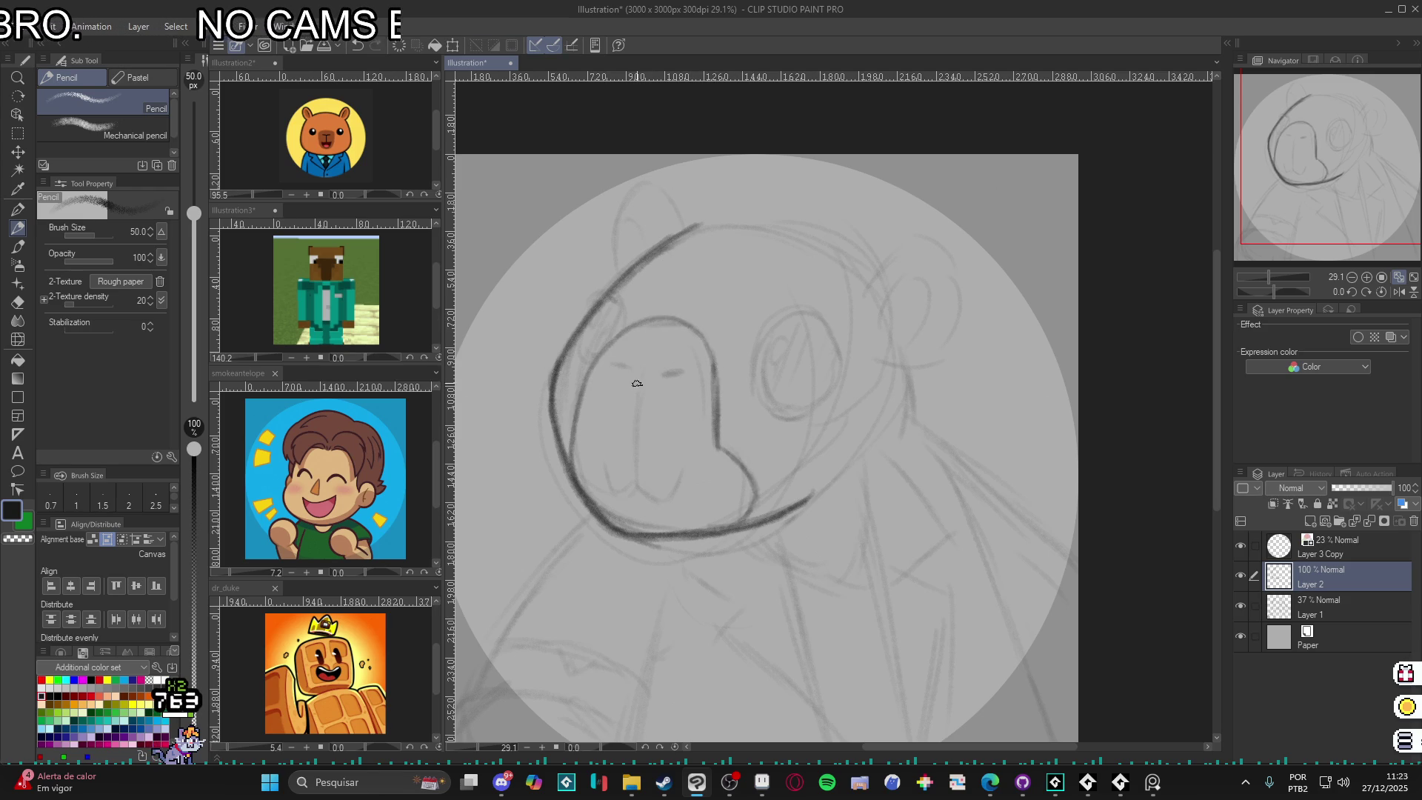
pyautogui.moveTo(643, 378)
pyautogui.mouseDown()
pyautogui.moveTo(635, 492)
pyautogui.moveTo(641, 394)
pyautogui.mouseUp()
pyautogui.moveTo(640, 488)
pyautogui.mouseDown()
pyautogui.moveTo(658, 507)
pyautogui.moveTo(672, 465)
pyautogui.mouseUp()
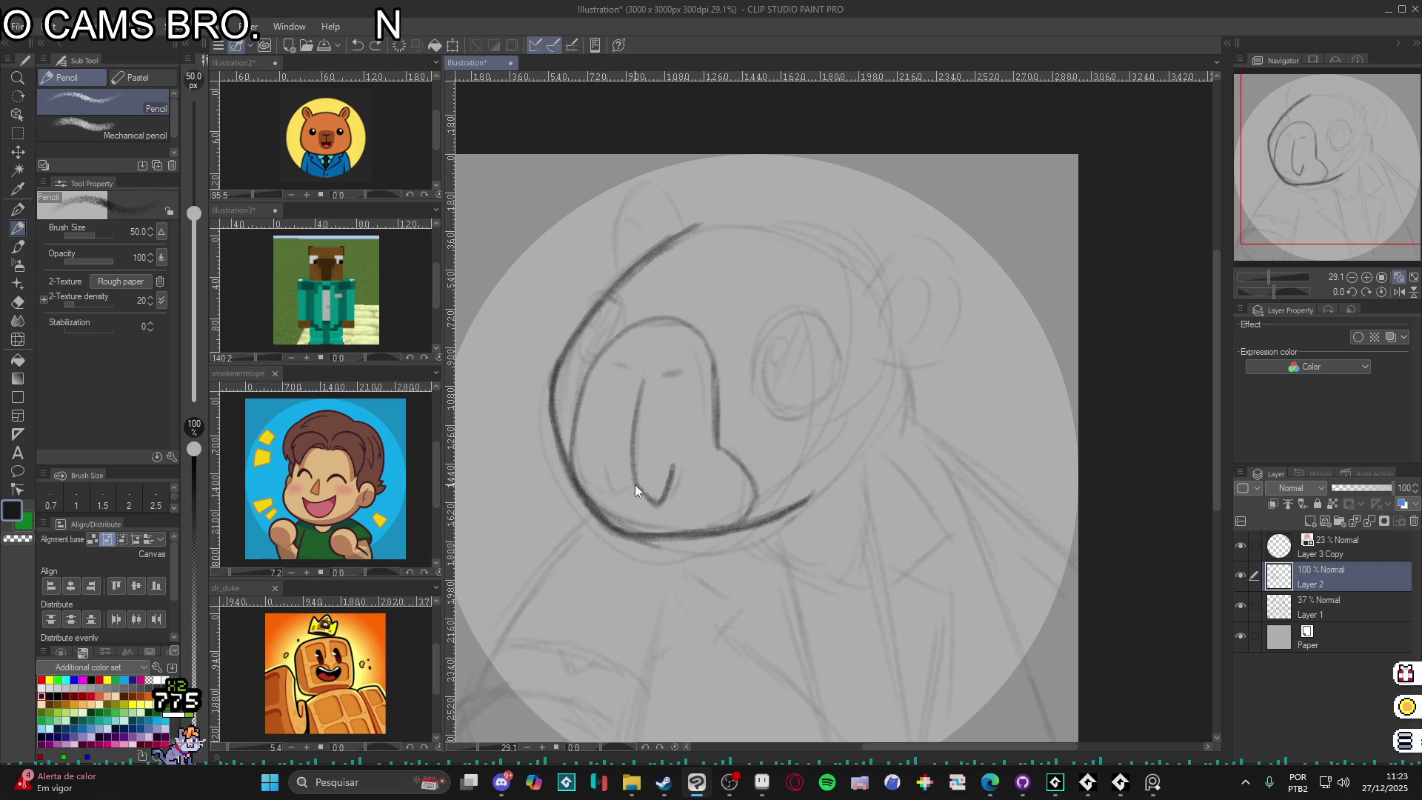
pyautogui.moveTo(621, 490); pyautogui.dragTo(612, 463)
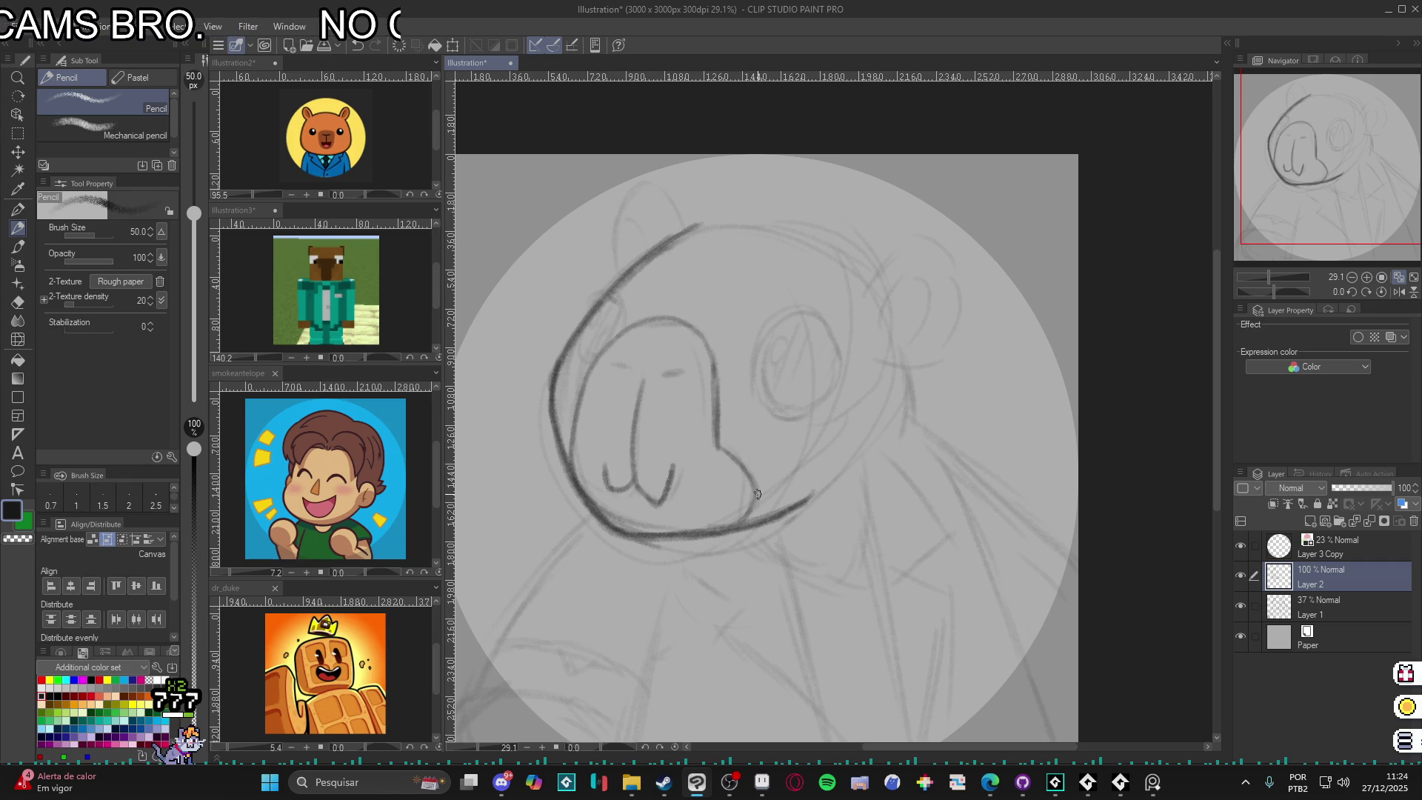
pyautogui.moveTo(784, 546); pyautogui.dragTo(775, 562)
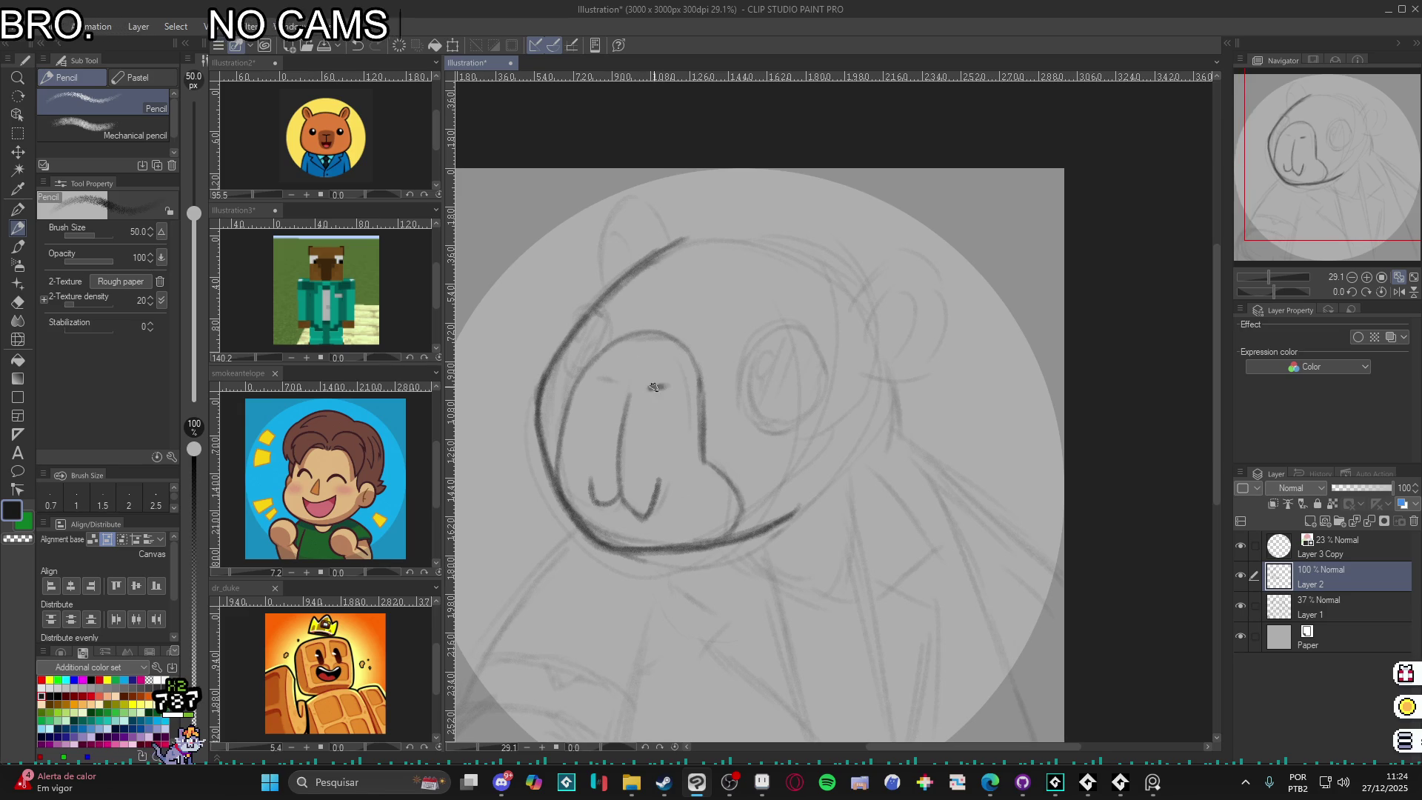
pyautogui.moveTo(602, 375); pyautogui.dragTo(615, 381)
pyautogui.moveTo(807, 504); pyautogui.dragTo(770, 511)
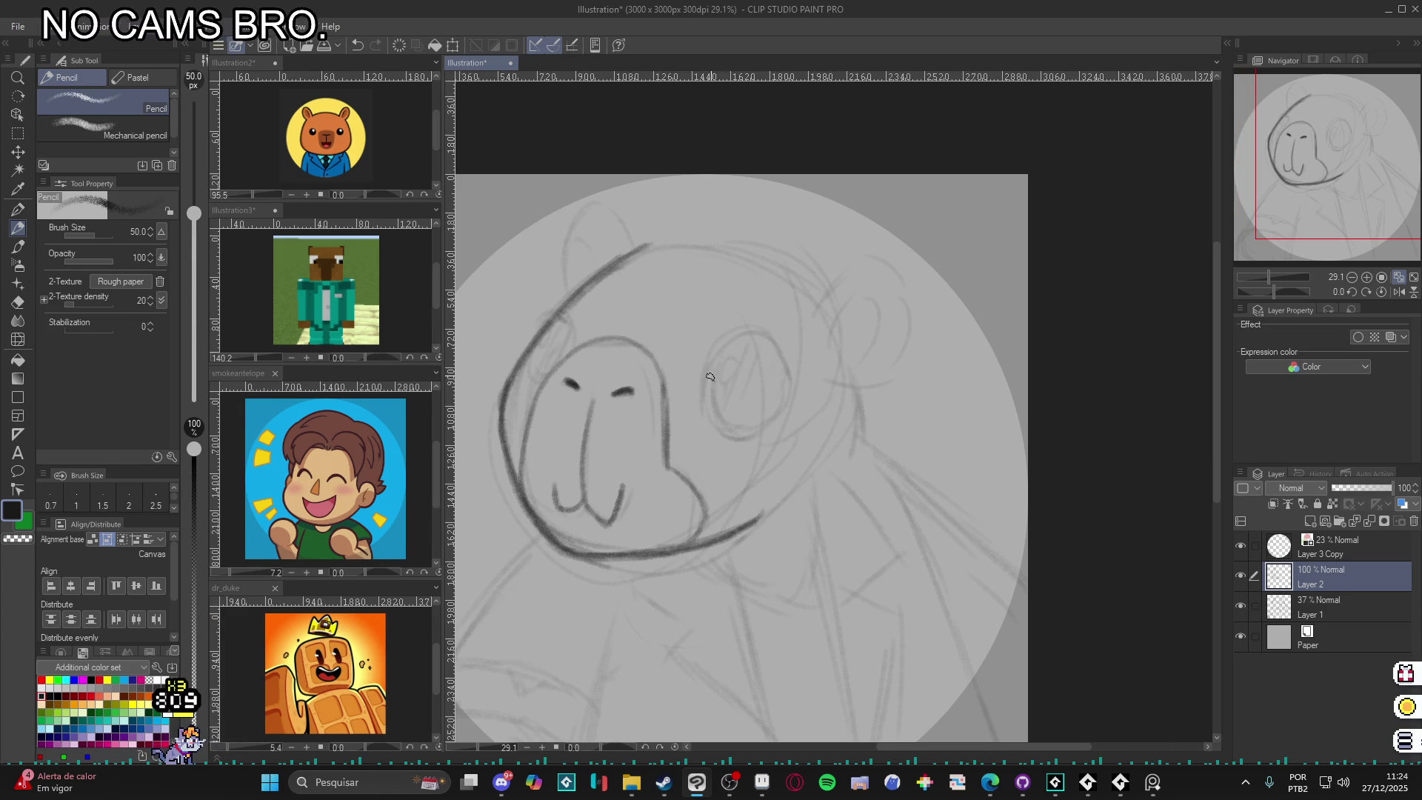
# - Outline both capybara eyes and shade them dark with pencil strokes
pyautogui.moveTo(702, 403)
pyautogui.mouseDown()
pyautogui.moveTo(738, 337)
pyautogui.moveTo(780, 349)
pyautogui.moveTo(752, 331)
pyautogui.moveTo(703, 380)
pyautogui.moveTo(705, 416)
pyautogui.moveTo(731, 439)
pyautogui.moveTo(788, 376)
pyautogui.moveTo(785, 400)
pyautogui.moveTo(730, 443)
pyautogui.mouseUp()
pyautogui.moveTo(558, 312)
pyautogui.mouseDown()
pyautogui.moveTo(535, 362)
pyautogui.moveTo(529, 337)
pyautogui.moveTo(569, 315)
pyautogui.moveTo(567, 350)
pyautogui.moveTo(553, 363)
pyautogui.moveTo(548, 342)
pyautogui.moveTo(532, 361)
pyautogui.moveTo(546, 326)
pyautogui.moveTo(557, 359)
pyautogui.moveTo(566, 345)
pyautogui.mouseUp()
pyautogui.moveTo(718, 389)
pyautogui.mouseDown()
pyautogui.moveTo(717, 373)
pyautogui.moveTo(709, 404)
pyautogui.moveTo(724, 346)
pyautogui.moveTo(719, 404)
pyautogui.moveTo(777, 380)
pyautogui.moveTo(777, 415)
pyautogui.moveTo(752, 432)
pyautogui.moveTo(708, 418)
pyautogui.mouseUp()
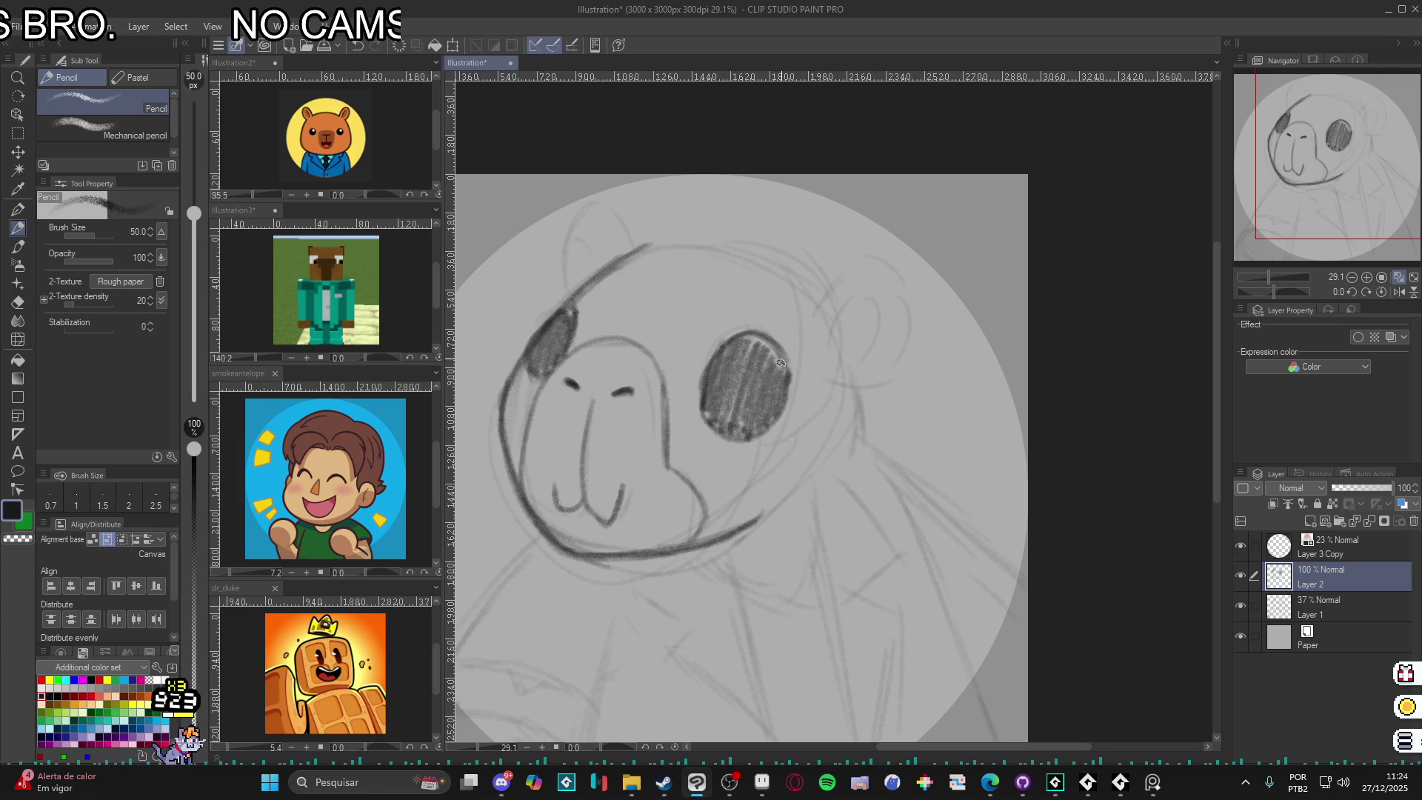
pyautogui.moveTo(759, 345); pyautogui.dragTo(761, 331)
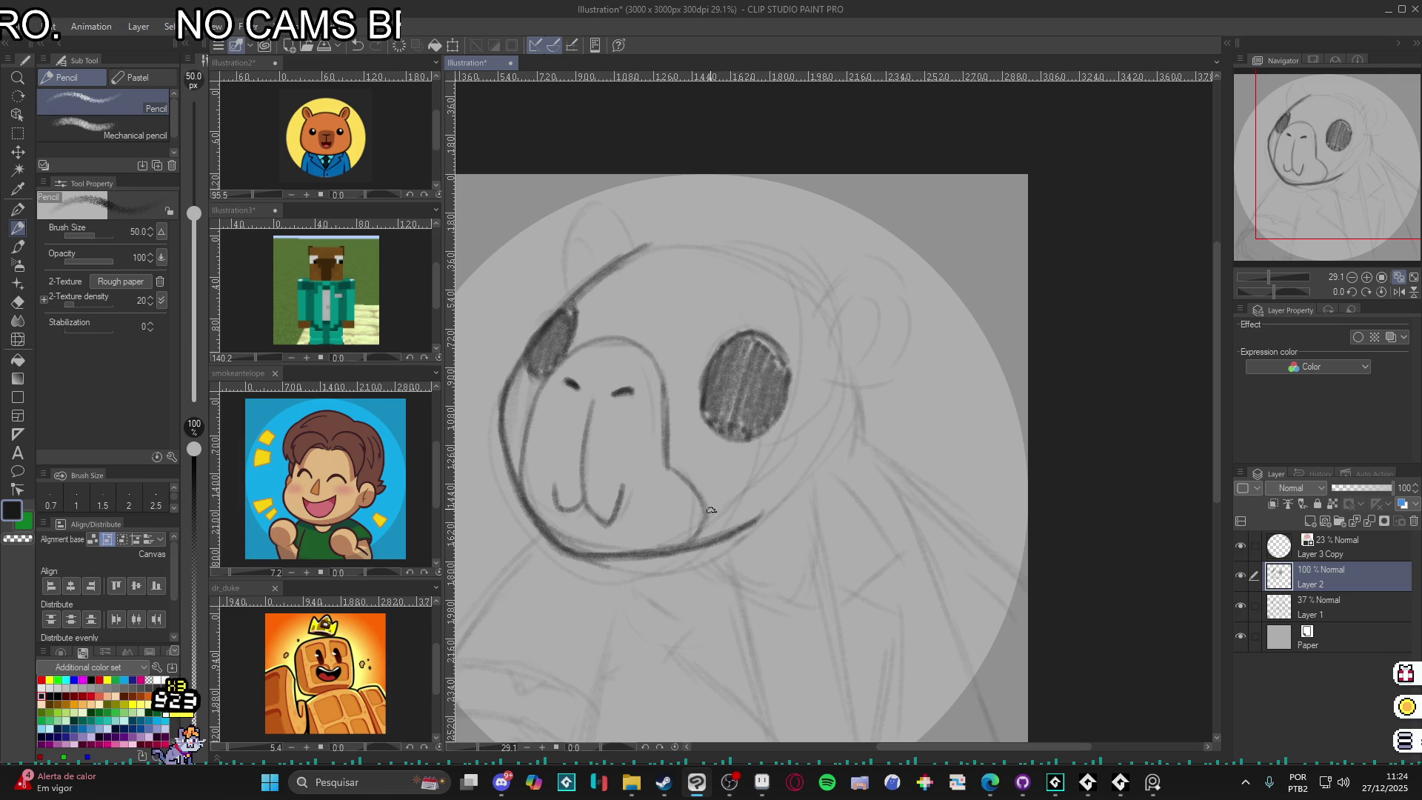
# - Dab white highlights on both eyes with a size-70 G-pen, then return to black
pyautogui.press('p')
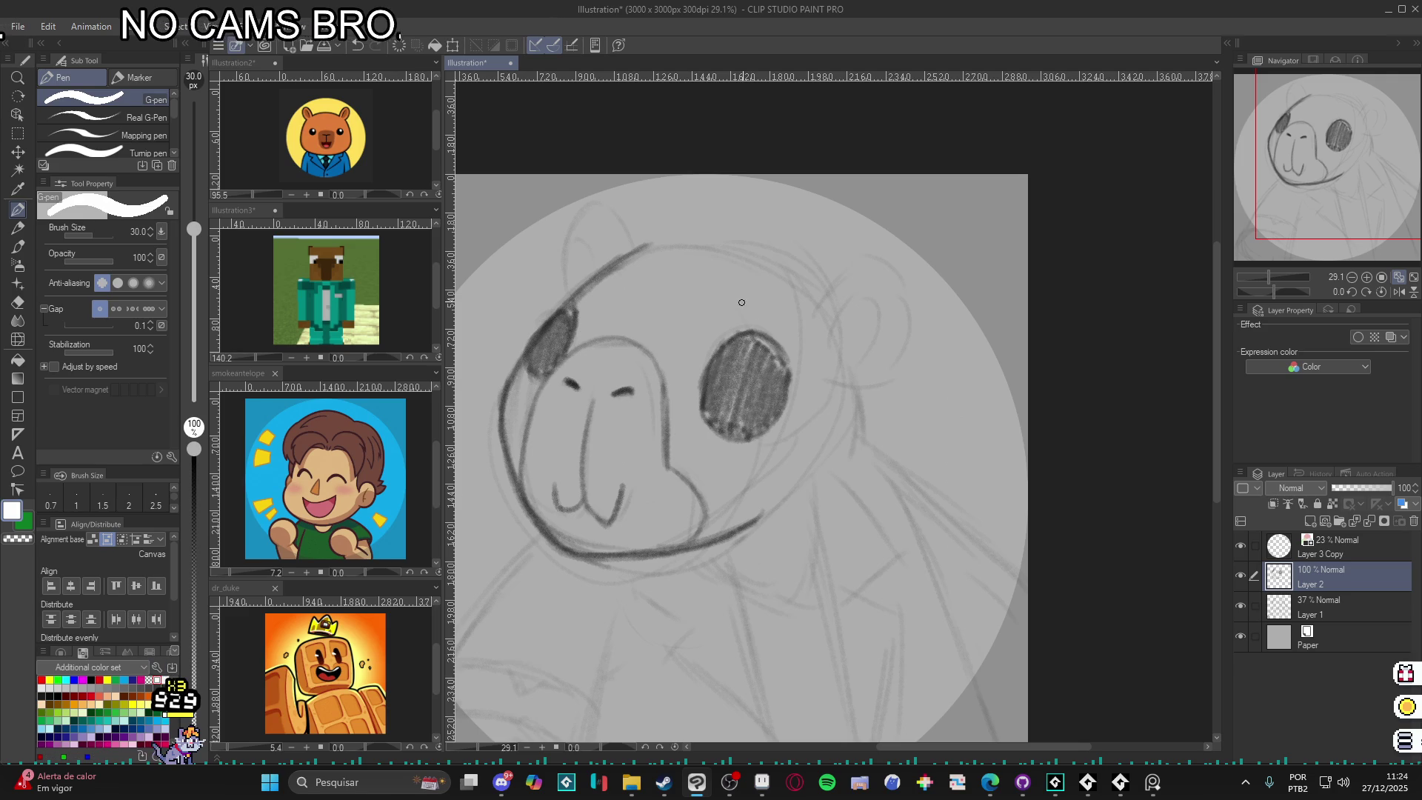
pyautogui.press(']')
pyautogui.press(']')
pyautogui.press(']')
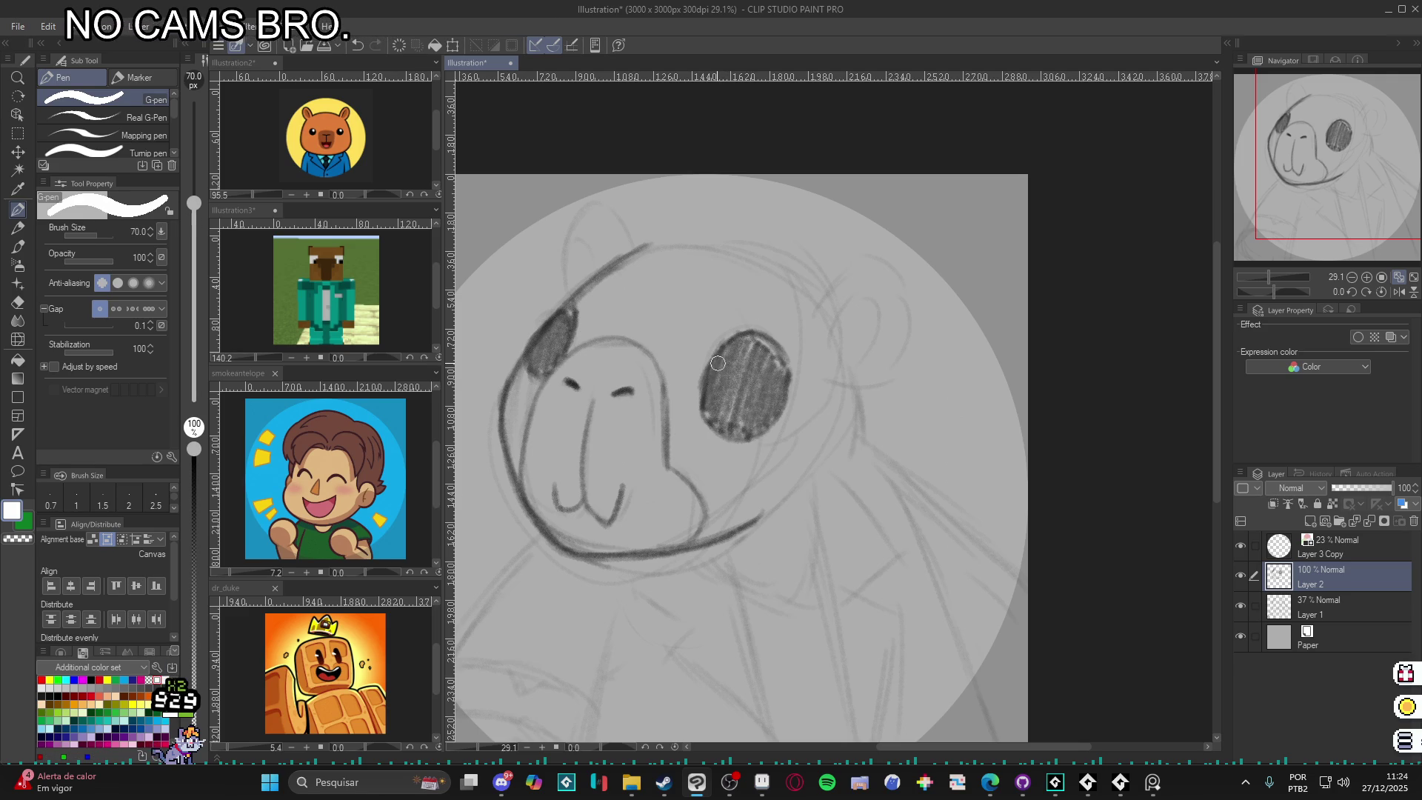
pyautogui.moveTo(716, 361); pyautogui.dragTo(733, 368)
pyautogui.moveTo(535, 329); pyautogui.dragTo(552, 334)
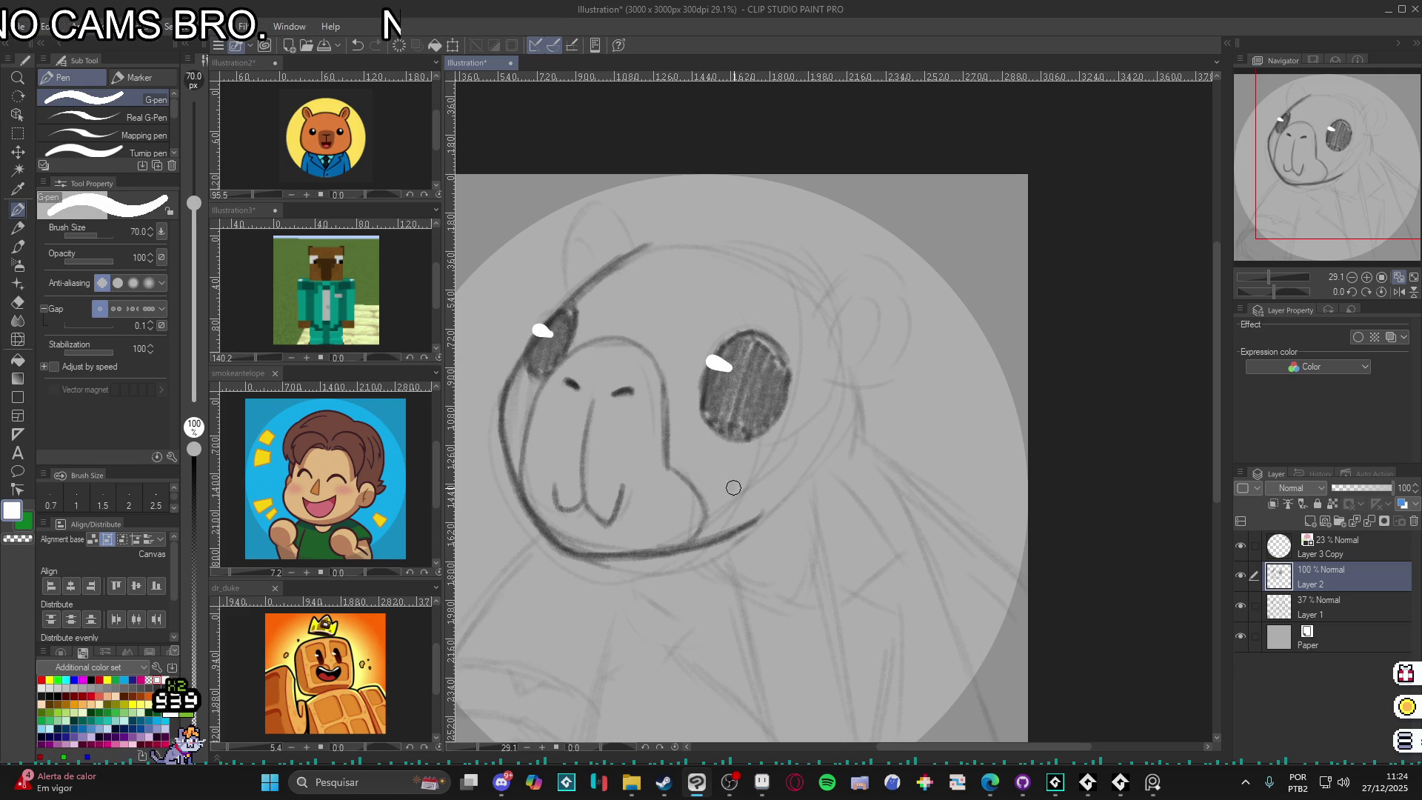
pyautogui.click(41, 697)
# - Darken the outline across the top of the head and its right side
pyautogui.press('p')
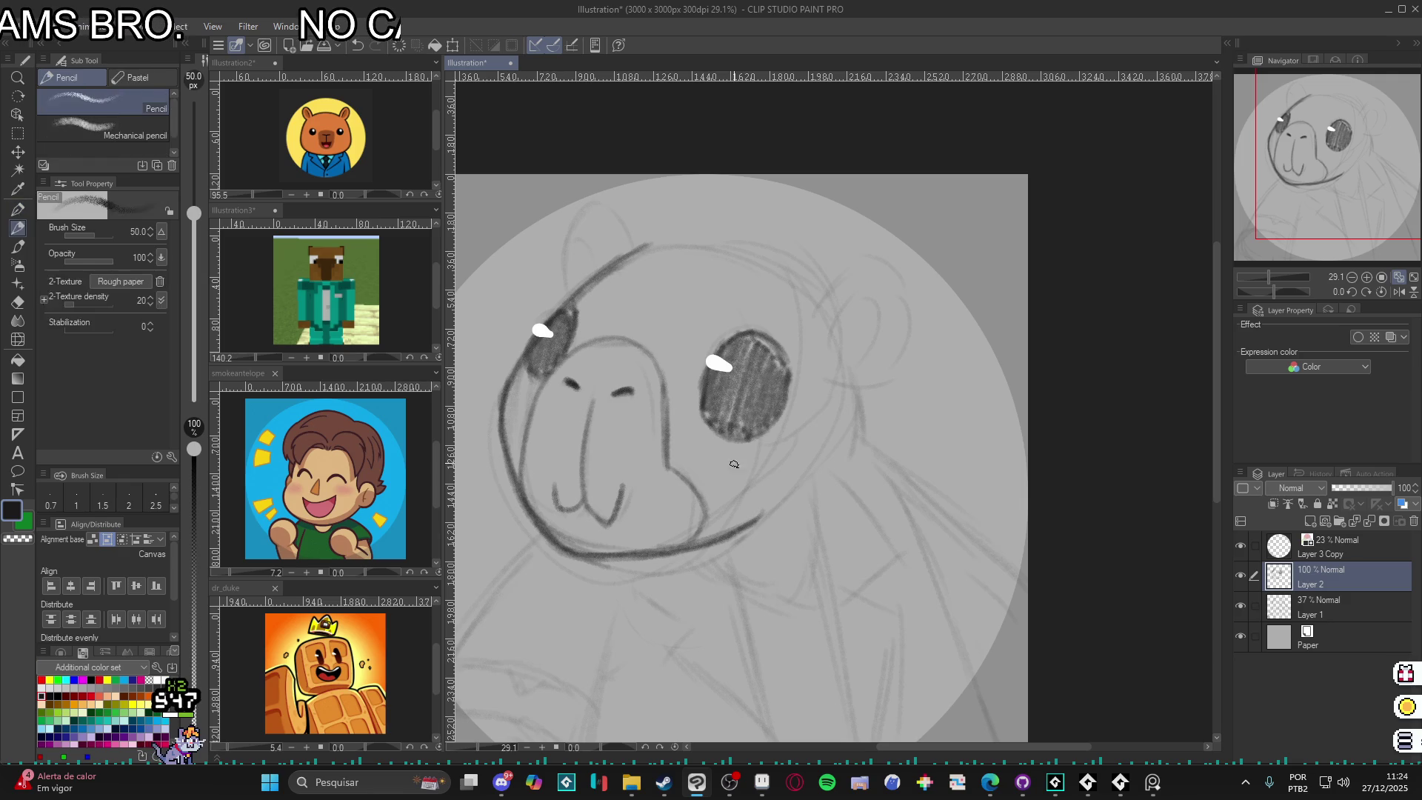
pyautogui.moveTo(840, 532); pyautogui.dragTo(808, 536)
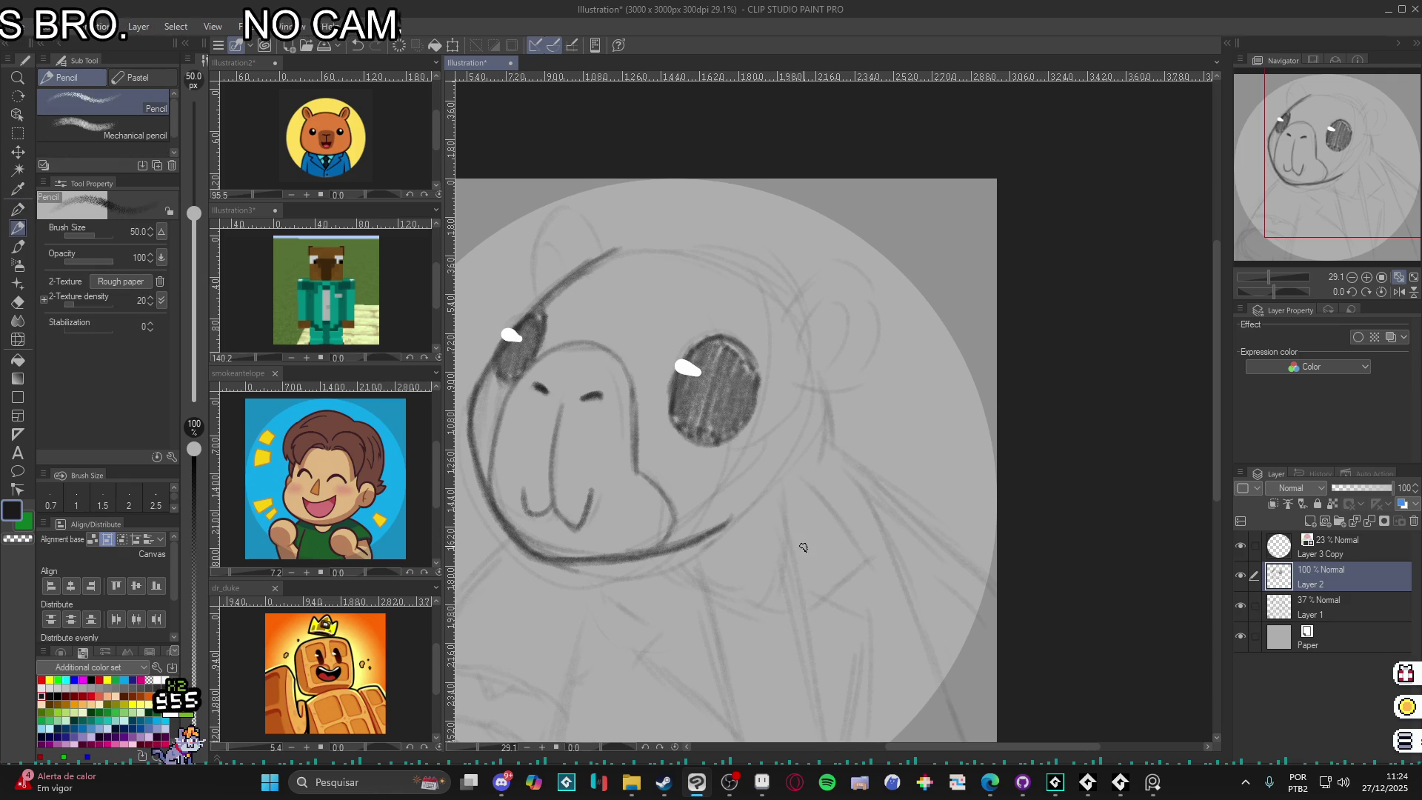
pyautogui.moveTo(567, 287); pyautogui.dragTo(698, 252)
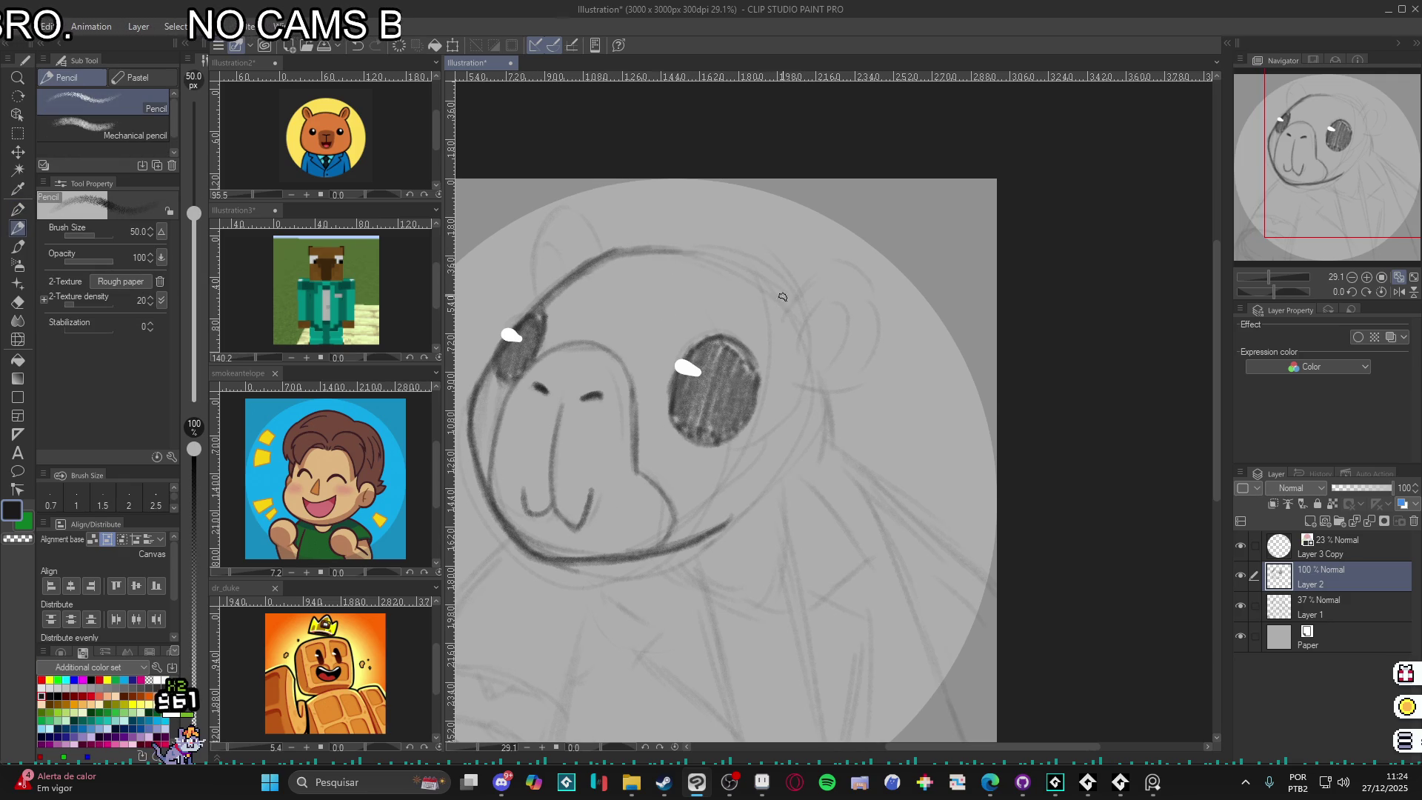
pyautogui.moveTo(577, 271)
pyautogui.mouseDown()
pyautogui.moveTo(715, 238)
pyautogui.moveTo(754, 262)
pyautogui.moveTo(717, 252)
pyautogui.moveTo(796, 296)
pyautogui.mouseUp()
pyautogui.moveTo(828, 395); pyautogui.dragTo(830, 430)
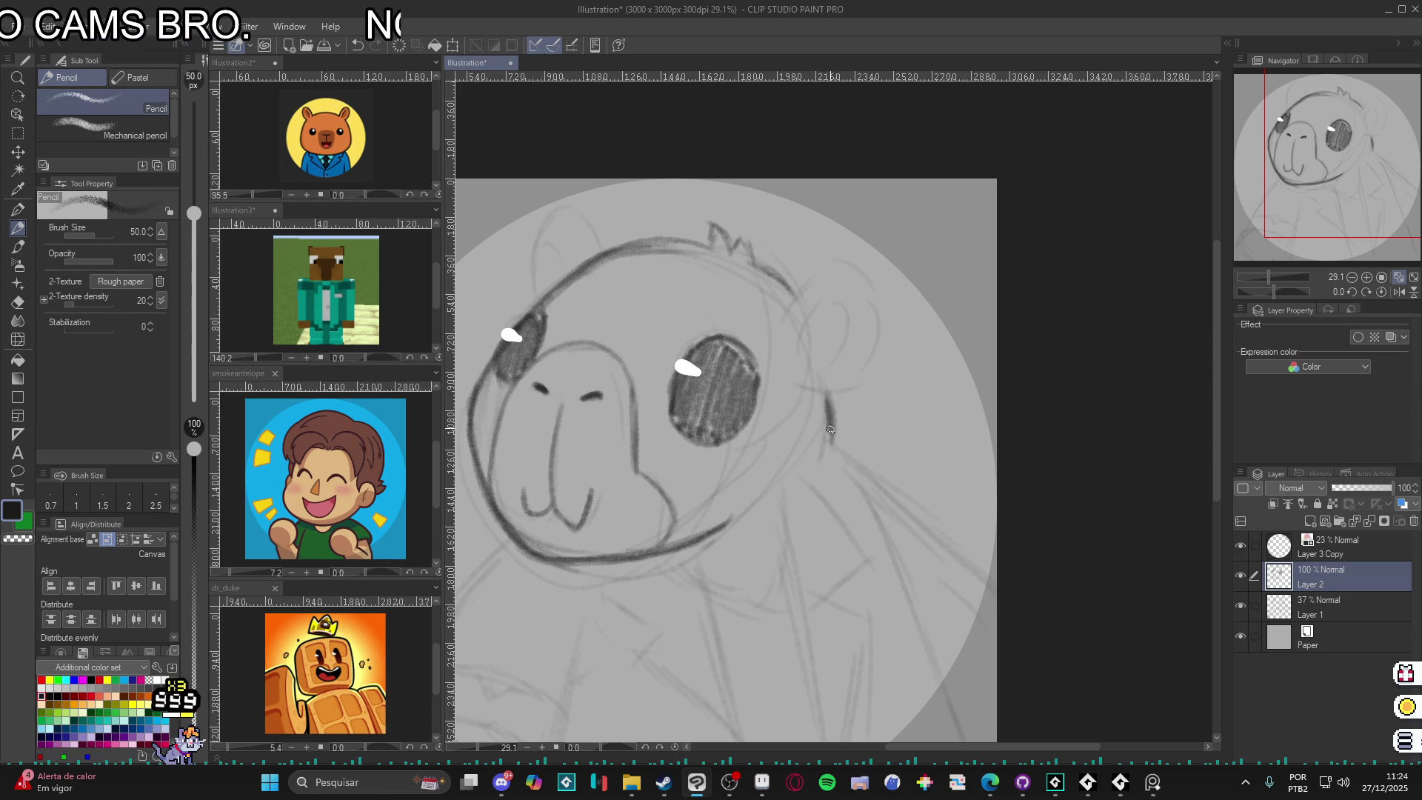
# - Draw the rounded right ear with an inner-ear curve, redoing the first attempt
pyautogui.moveTo(785, 322)
pyautogui.mouseDown()
pyautogui.moveTo(824, 261)
pyautogui.moveTo(873, 330)
pyautogui.moveTo(868, 358)
pyautogui.mouseUp()
pyautogui.hotkey('ctrl', 'z')
pyautogui.hotkey('ctrl', 'z')
pyautogui.moveTo(804, 275)
pyautogui.mouseDown()
pyautogui.moveTo(844, 259)
pyautogui.moveTo(883, 307)
pyautogui.moveTo(869, 363)
pyautogui.moveTo(815, 391)
pyautogui.mouseUp()
pyautogui.moveTo(877, 342)
pyautogui.mouseDown()
pyautogui.moveTo(863, 384)
pyautogui.moveTo(837, 267)
pyautogui.mouseUp()
pyautogui.moveTo(800, 337)
pyautogui.mouseDown()
pyautogui.moveTo(829, 290)
pyautogui.moveTo(844, 352)
pyautogui.moveTo(815, 370)
pyautogui.mouseUp()
# - Draw the left ear's outer edge, then make the pixel-art capybara canvas active
pyautogui.moveTo(602, 255)
pyautogui.mouseDown()
pyautogui.moveTo(548, 222)
pyautogui.moveTo(522, 315)
pyautogui.moveTo(549, 242)
pyautogui.mouseUp()
pyautogui.moveTo(549, 241); pyautogui.dragTo(564, 275)
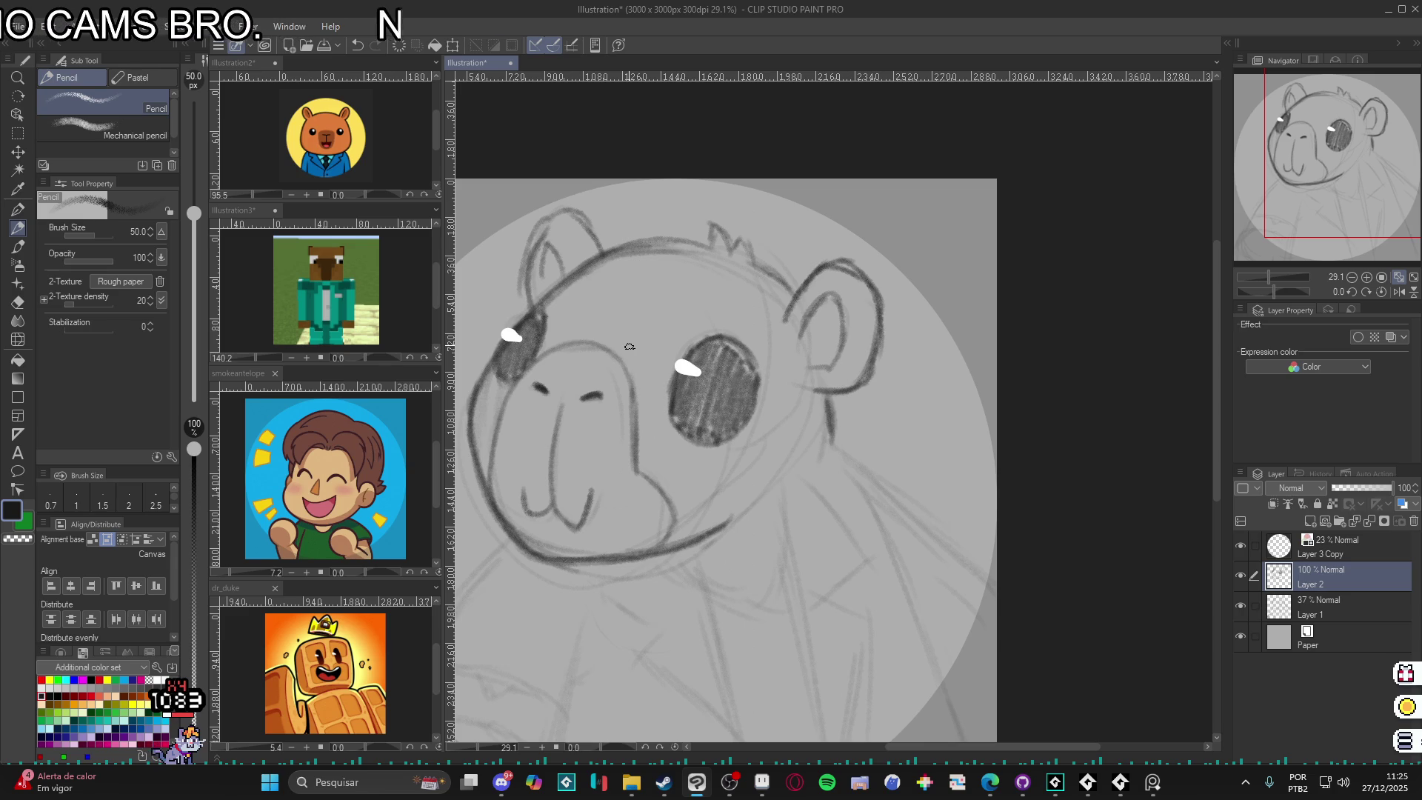
pyautogui.moveTo(629, 346); pyautogui.dragTo(668, 348)
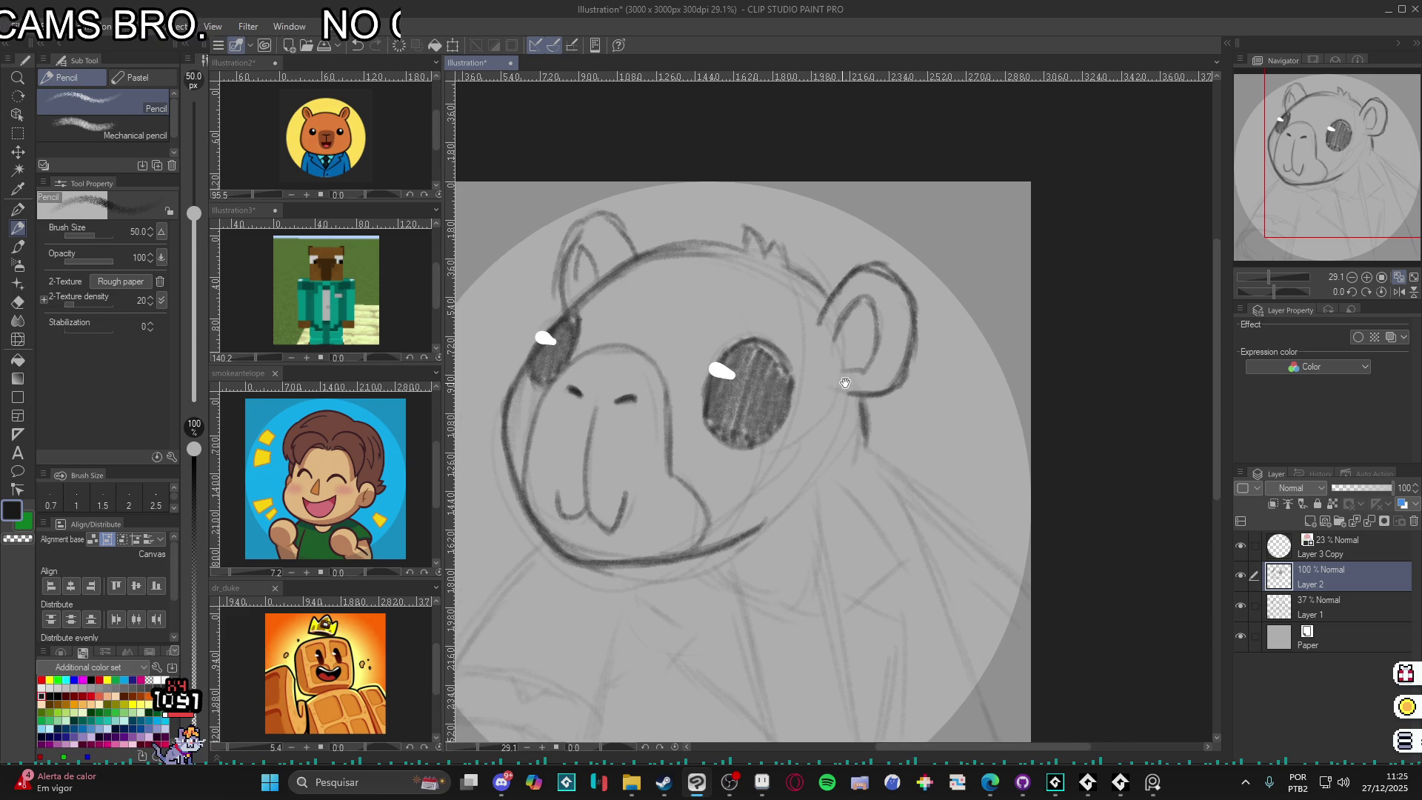
pyautogui.hotkey('ctrl', 'z')
pyautogui.hotkey('ctrl', 'z')
pyautogui.moveTo(615, 219)
pyautogui.mouseDown()
pyautogui.moveTo(588, 259)
pyautogui.moveTo(596, 285)
pyautogui.moveTo(608, 271)
pyautogui.mouseUp()
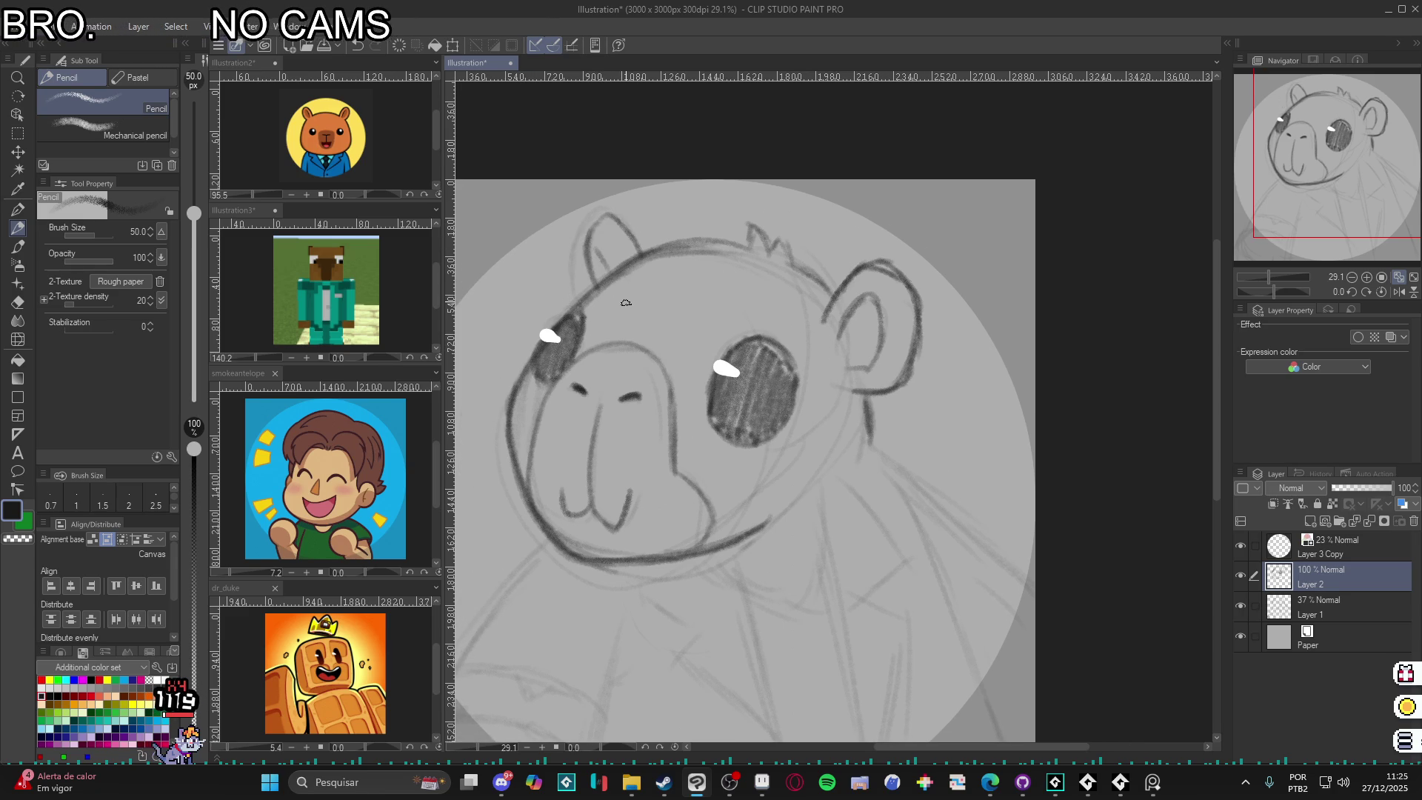
pyautogui.moveTo(858, 589); pyautogui.dragTo(874, 498)
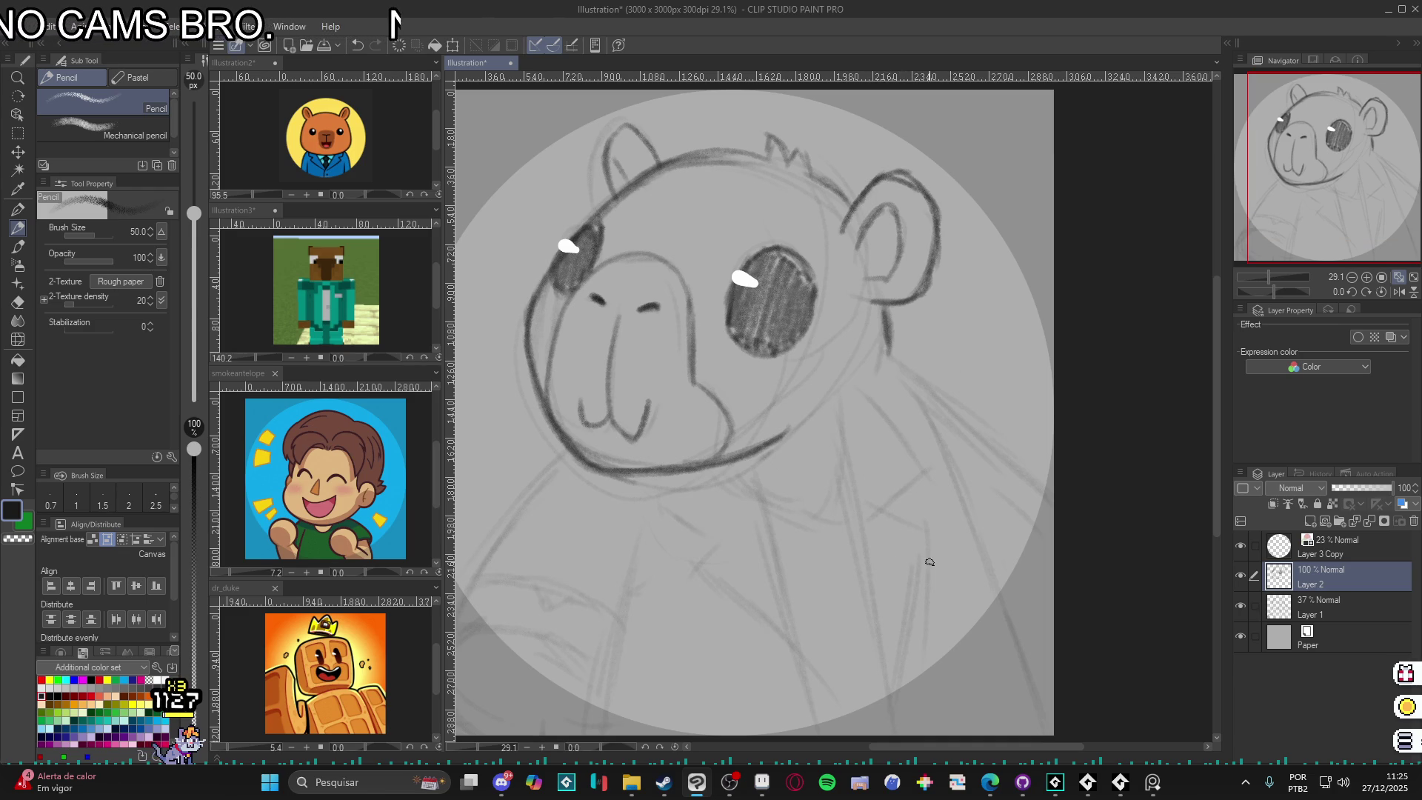
pyautogui.click(307, 307)
pyautogui.scroll(3, 312, 308)
pyautogui.scroll(-4, 319, 259)
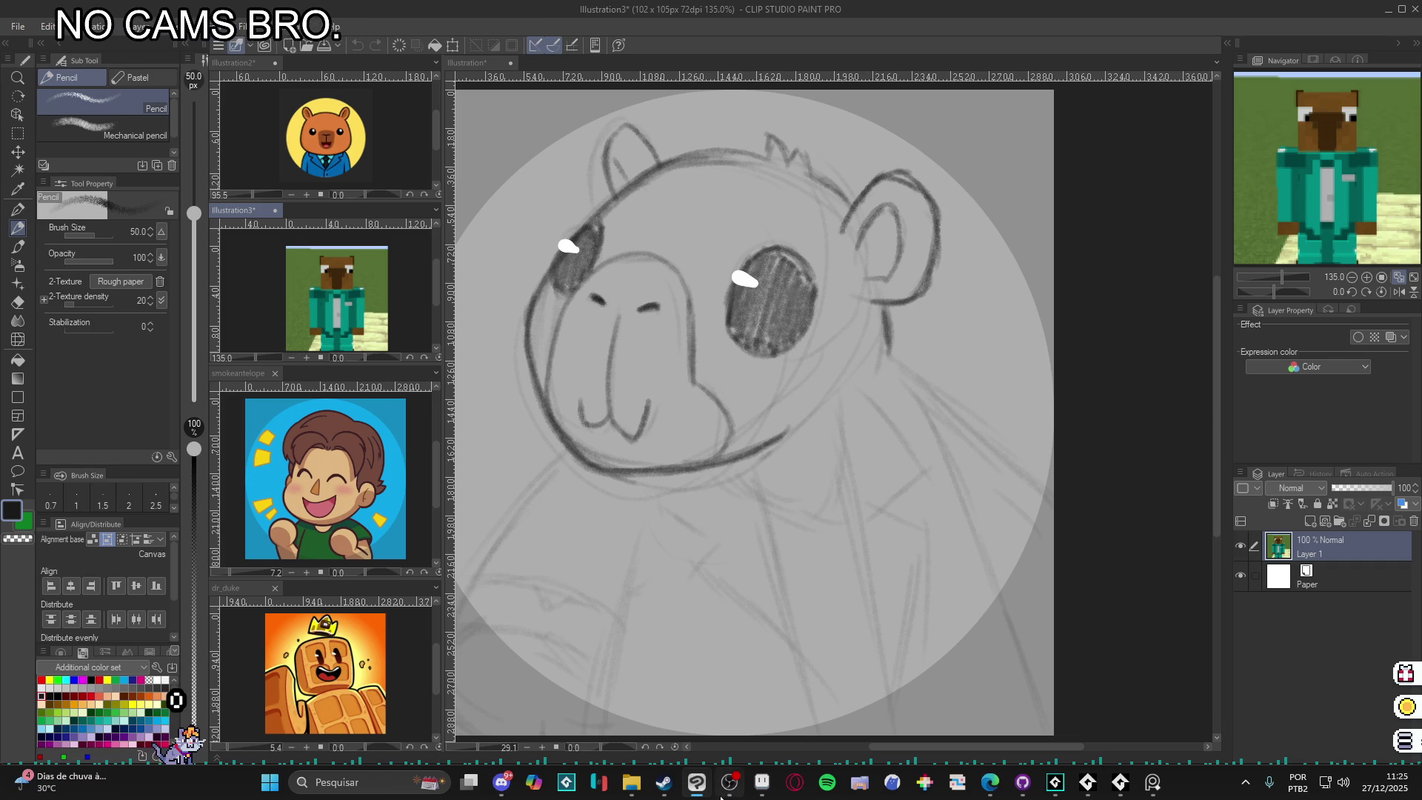
pyautogui.moveTo(663, 782)
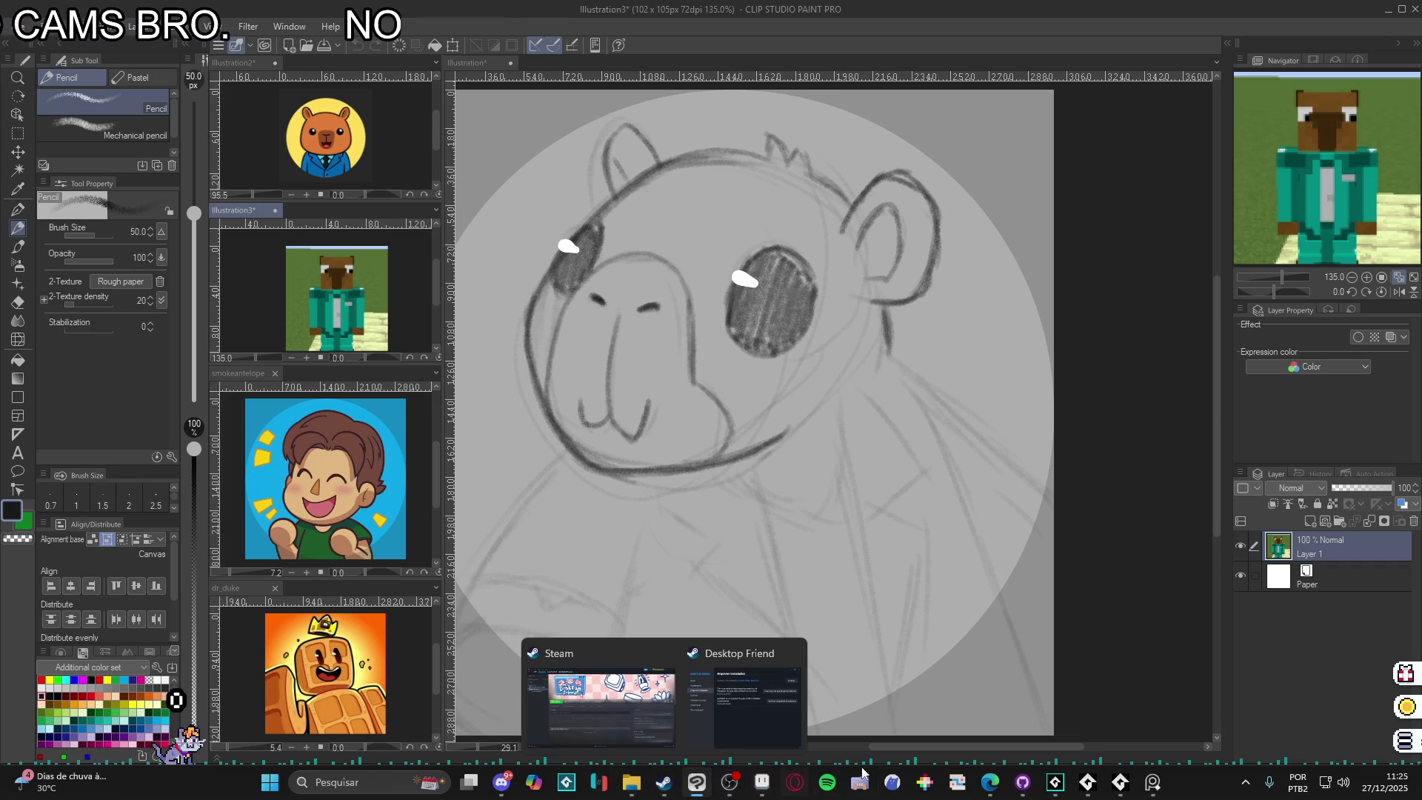
pyautogui.moveTo(991, 782)
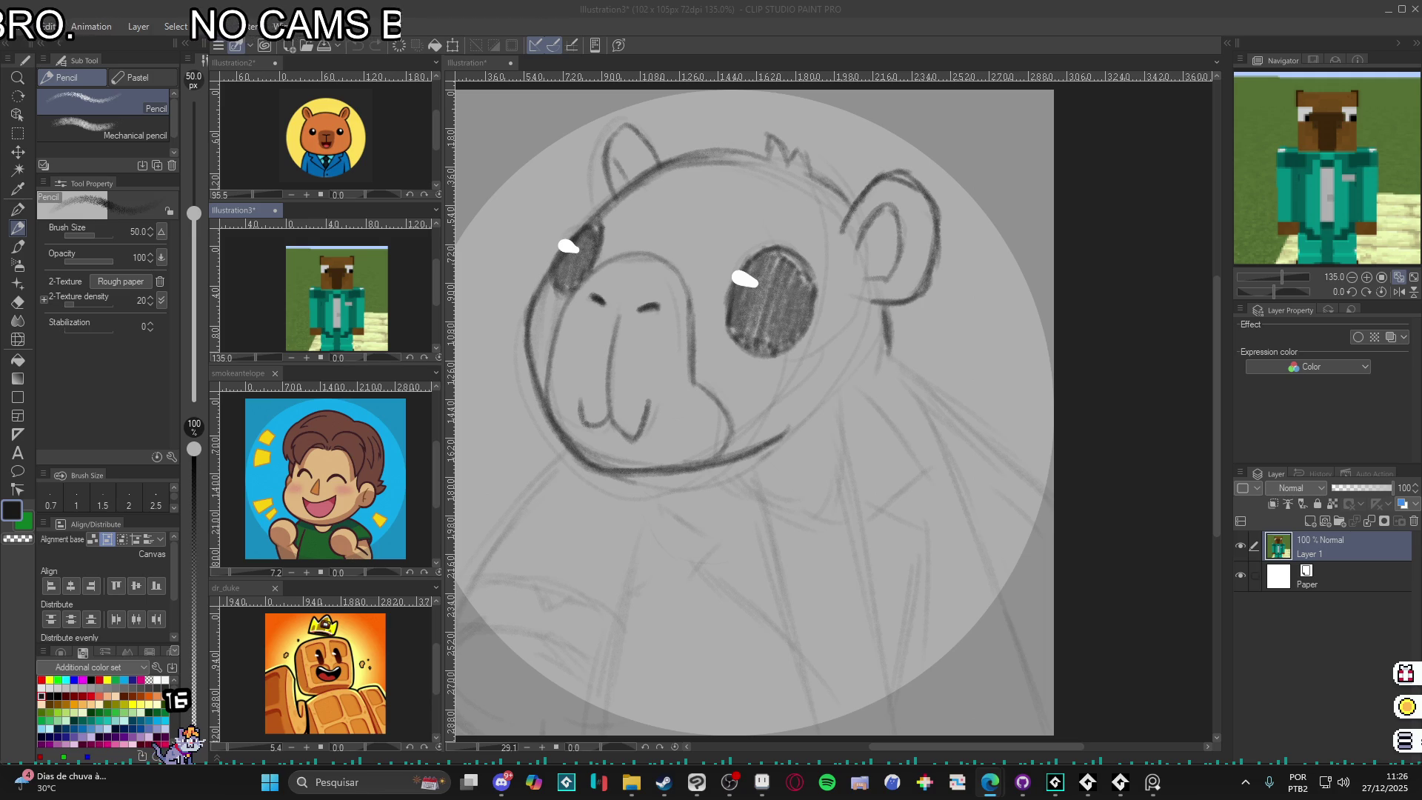
pyautogui.click(849, 405)
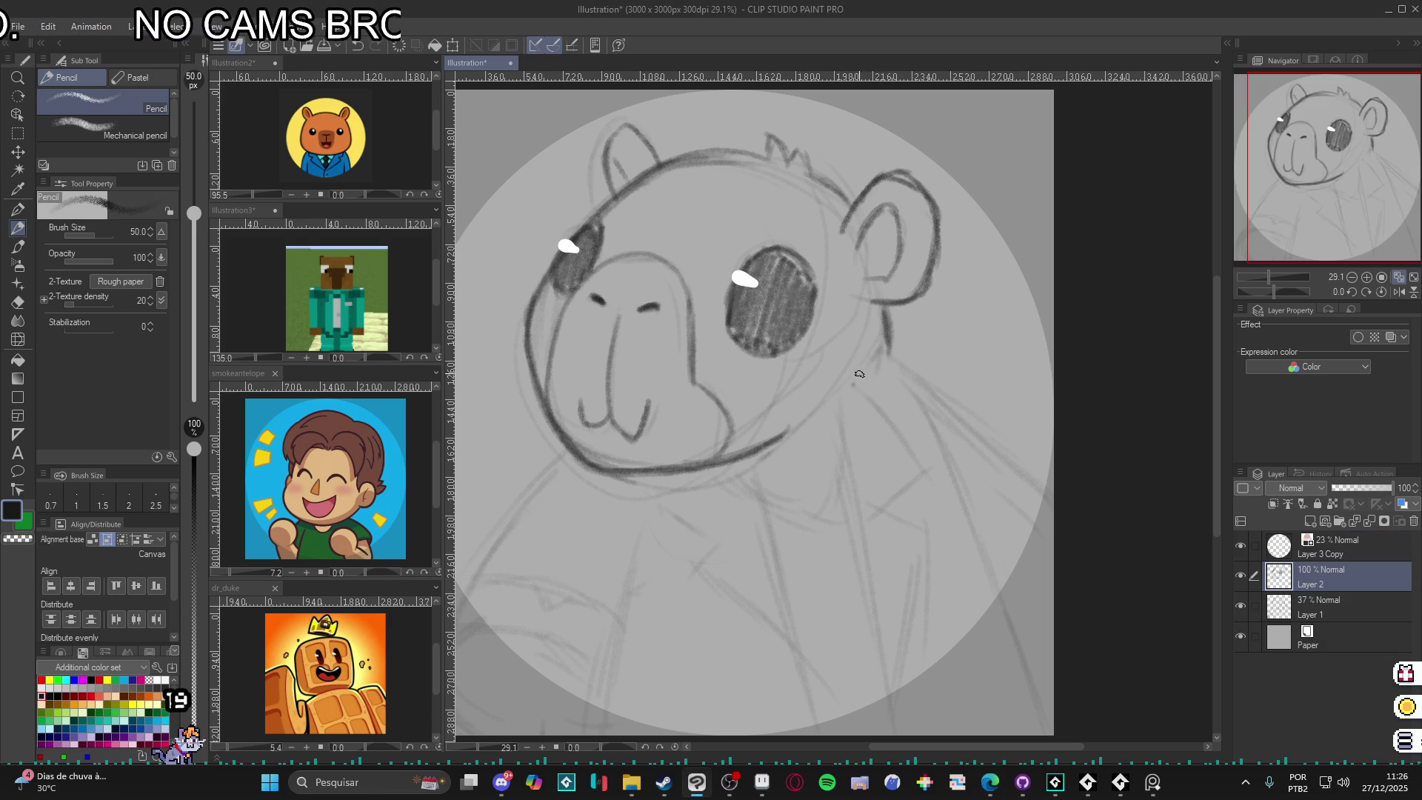
# - Draw long dark lines from the neck down the capybara's side and below the jaw
pyautogui.moveTo(846, 377)
pyautogui.mouseDown()
pyautogui.moveTo(859, 614)
pyautogui.moveTo(898, 733)
pyautogui.mouseUp()
pyautogui.moveTo(918, 636); pyautogui.dragTo(909, 557)
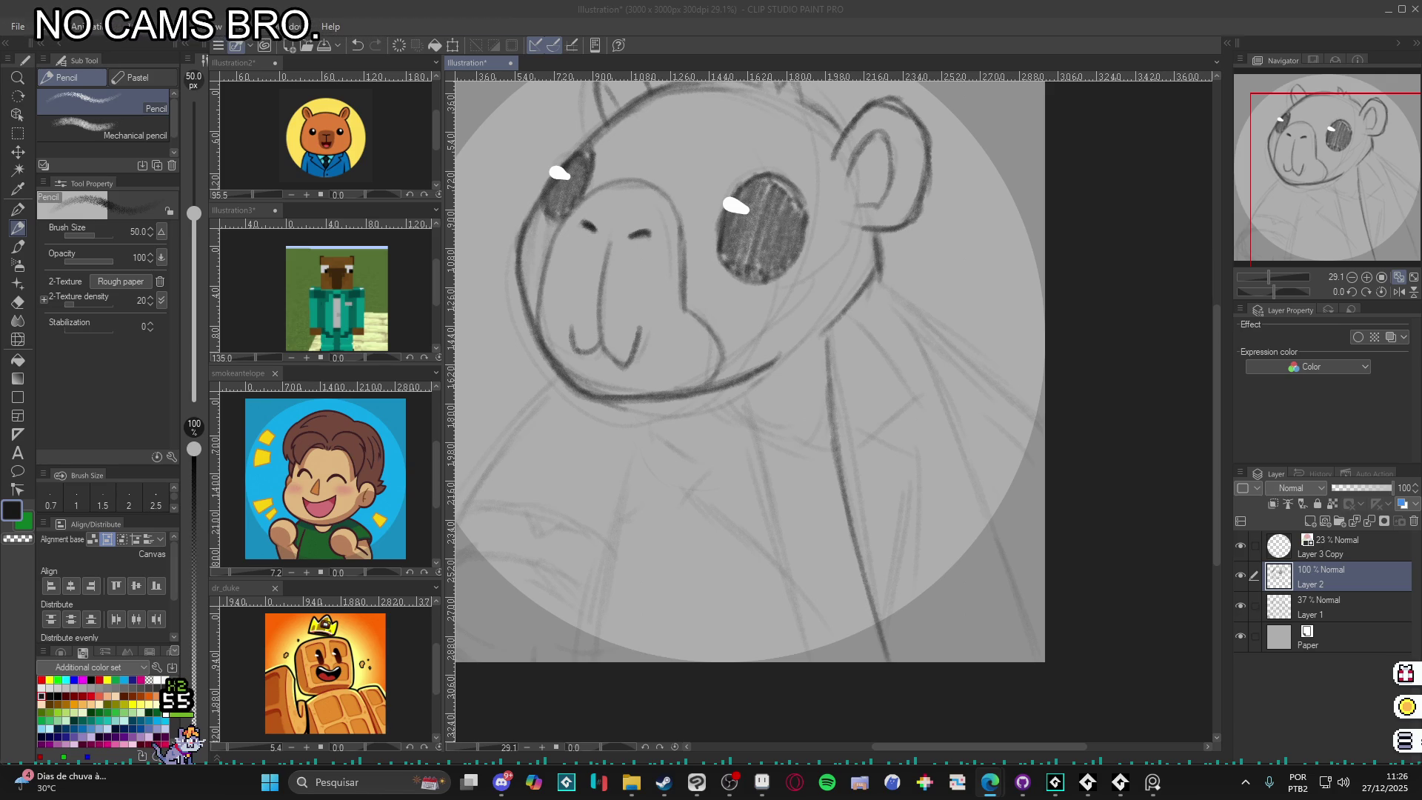
pyautogui.moveTo(741, 392)
pyautogui.mouseDown()
pyautogui.moveTo(778, 517)
pyautogui.moveTo(785, 652)
pyautogui.moveTo(788, 593)
pyautogui.mouseUp()
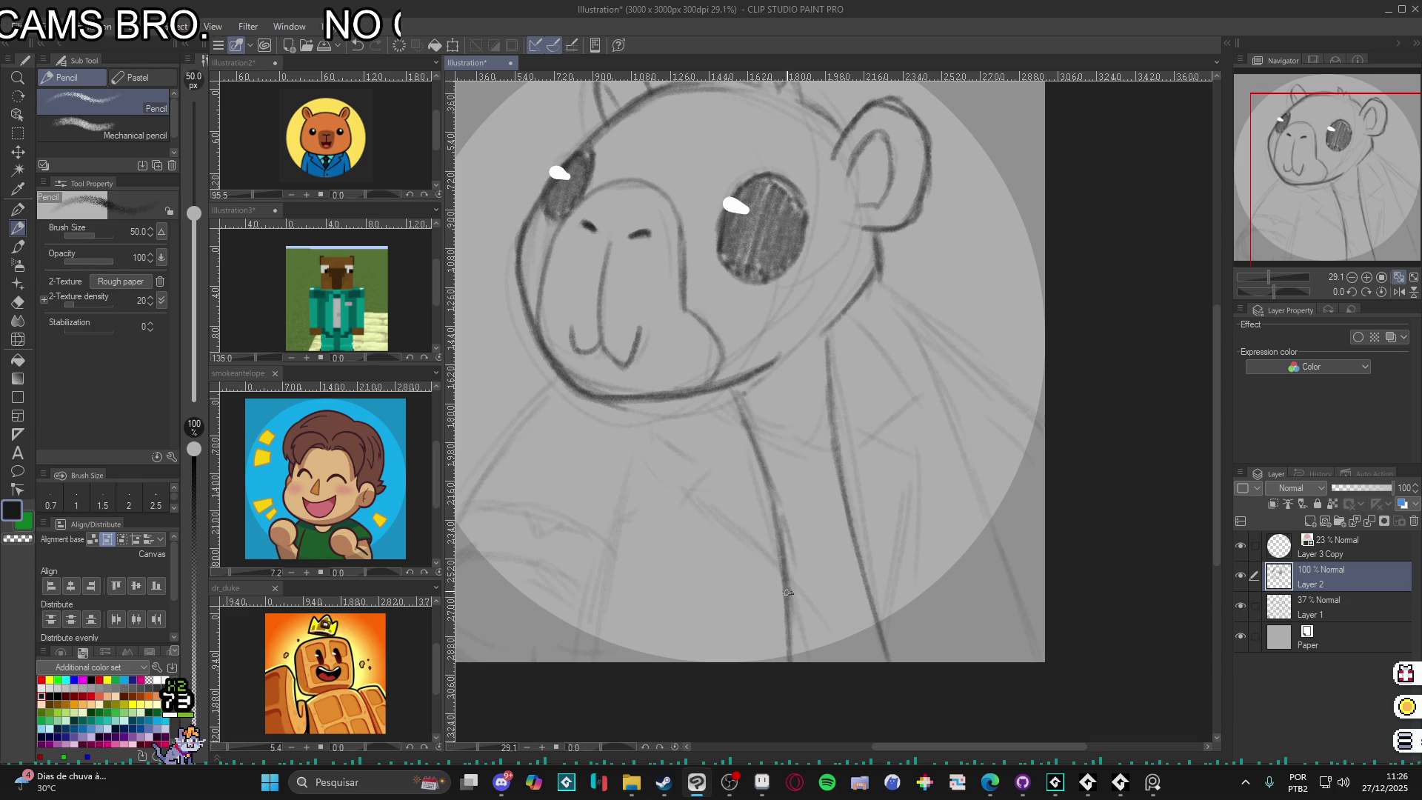
pyautogui.moveTo(733, 393)
pyautogui.mouseDown()
pyautogui.moveTo(774, 512)
pyautogui.moveTo(785, 647)
pyautogui.mouseUp()
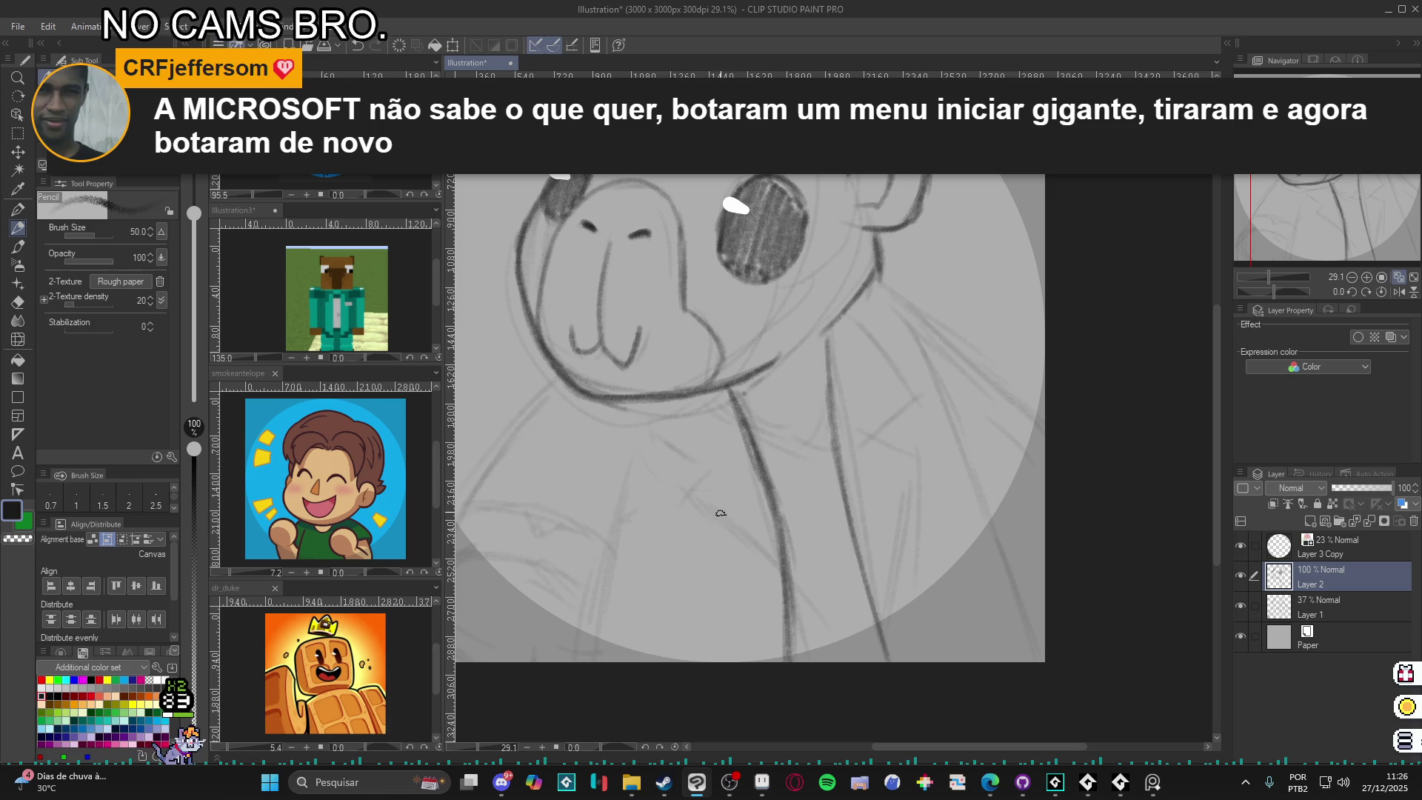
# - Darken the lines running down the chest and along the capybara's side
pyautogui.moveTo(708, 470); pyautogui.dragTo(785, 600)
pyautogui.moveTo(739, 510); pyautogui.dragTo(790, 649)
pyautogui.moveTo(697, 453)
pyautogui.mouseDown()
pyautogui.moveTo(725, 441)
pyautogui.moveTo(783, 597)
pyautogui.mouseUp()
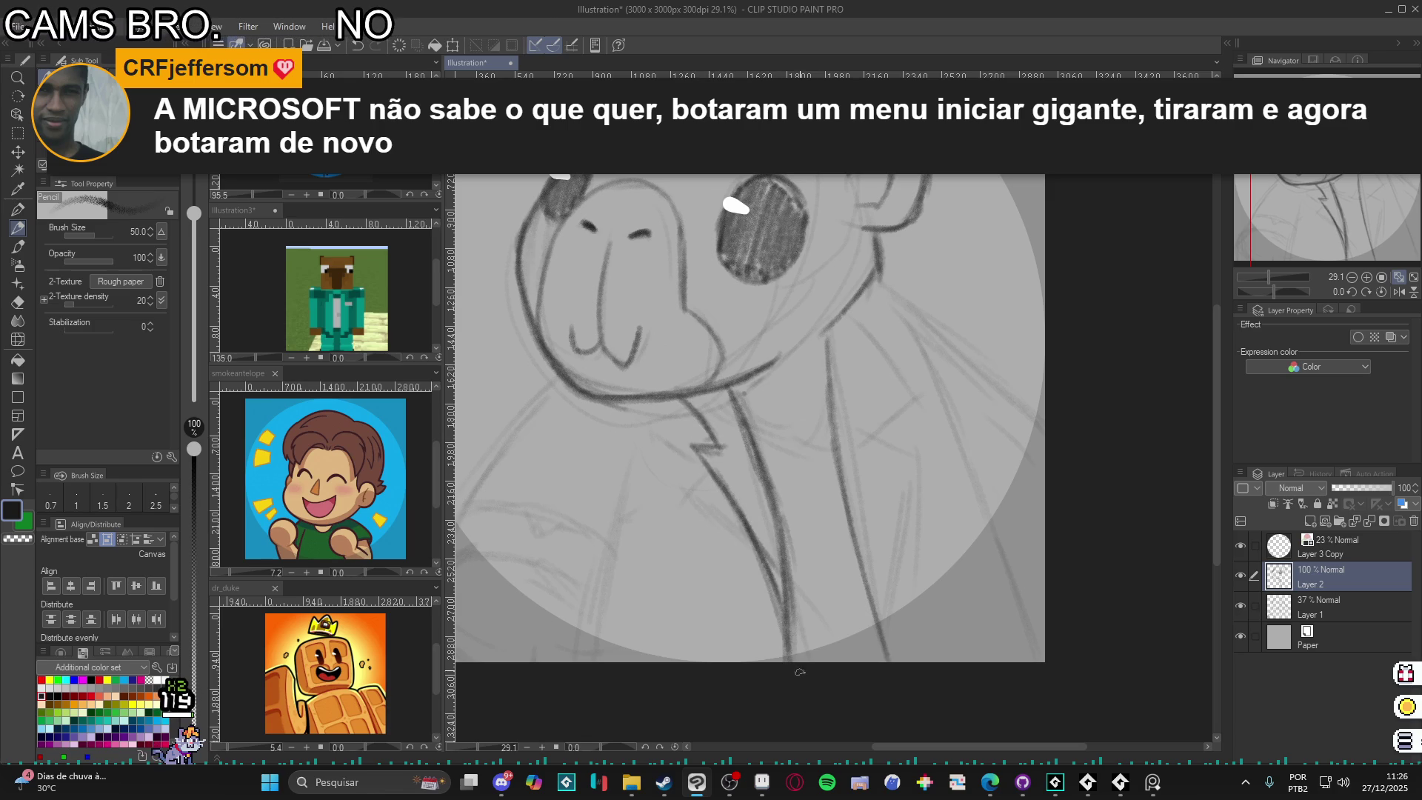
pyautogui.moveTo(822, 329); pyautogui.dragTo(875, 578)
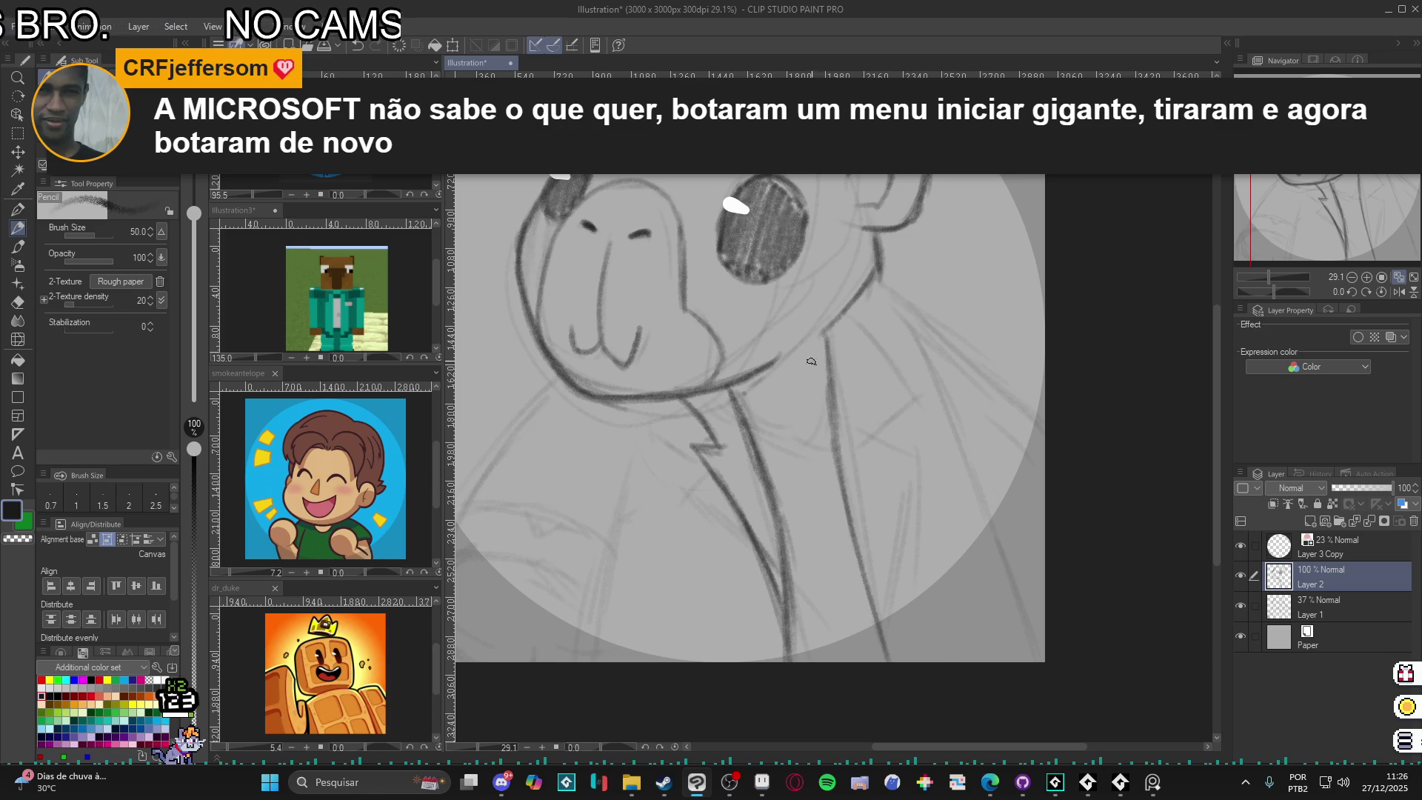
pyautogui.moveTo(821, 343)
pyautogui.mouseDown()
pyautogui.moveTo(740, 381)
pyautogui.moveTo(822, 339)
pyautogui.mouseUp()
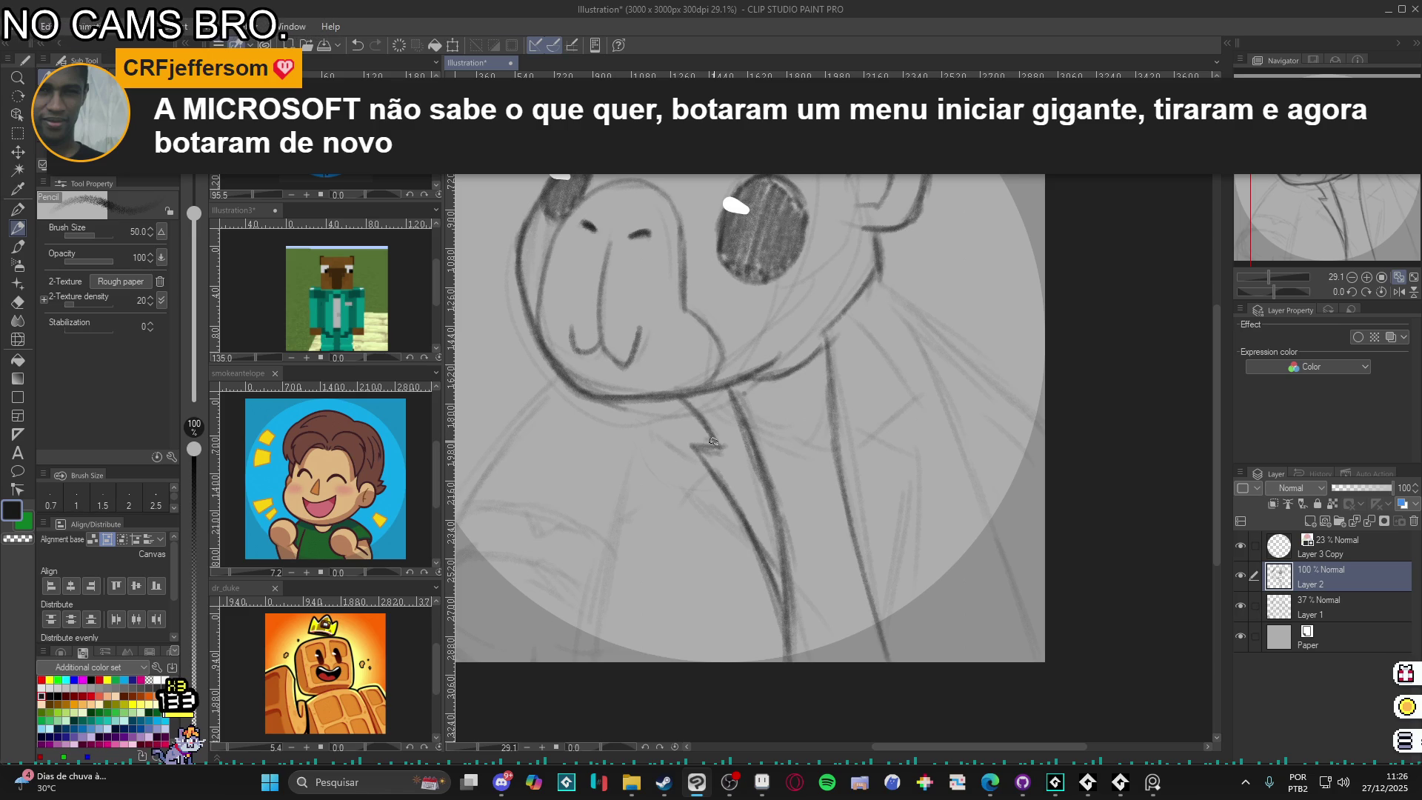
# - Pick a darker colour and redraw the zigzag collar line below the jaw
pyautogui.hotkey('alt', 'Tab')
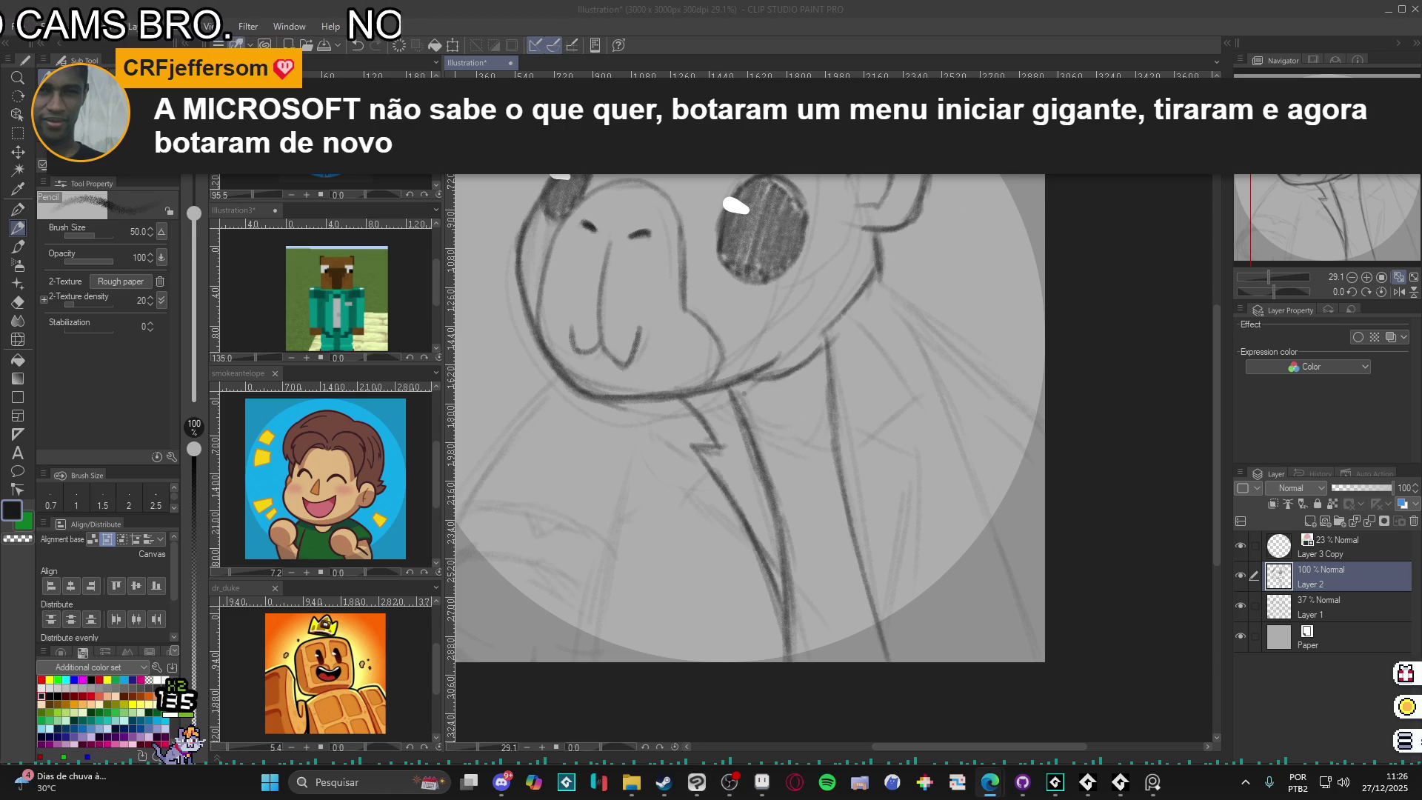
pyautogui.hotkey('alt', 'Tab')
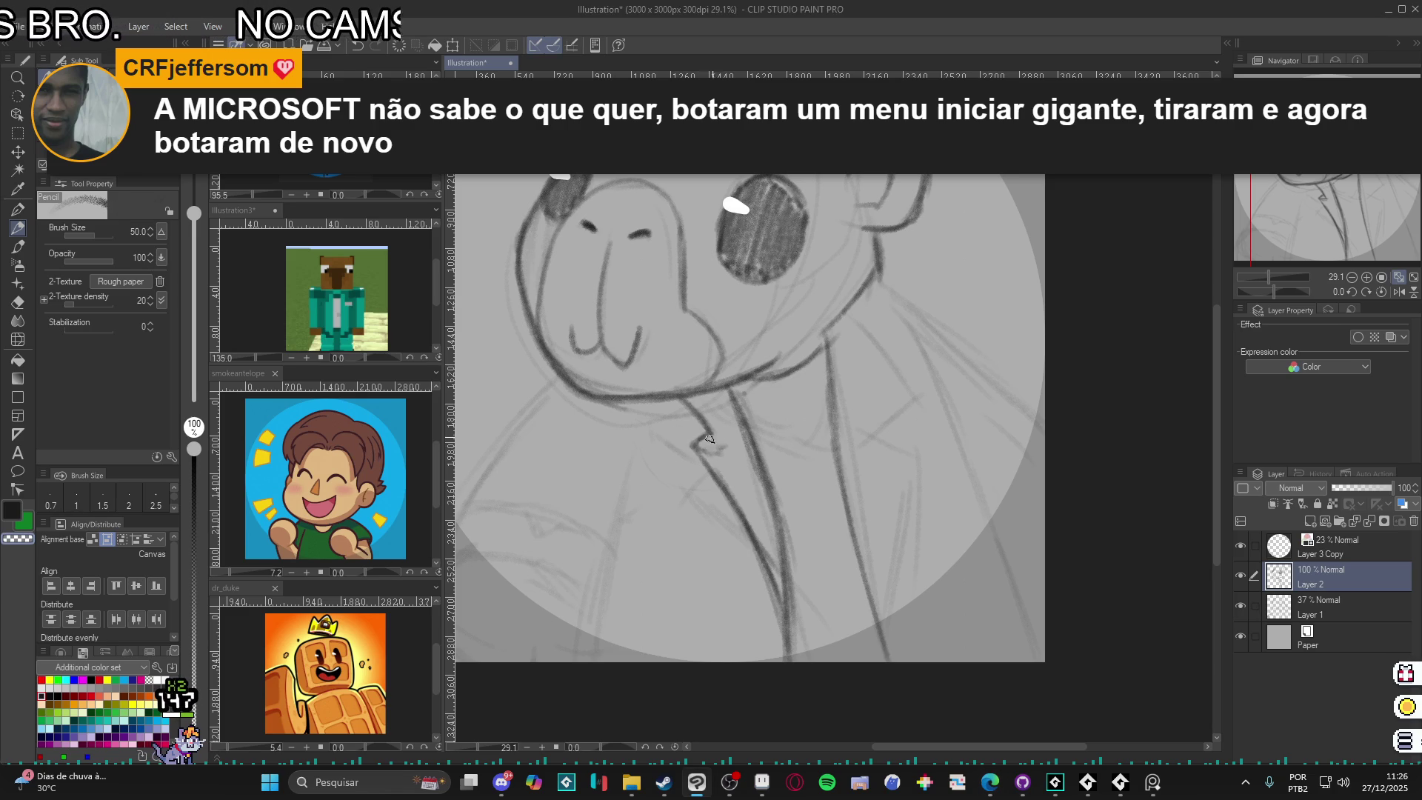
pyautogui.moveTo(677, 400); pyautogui.dragTo(693, 420)
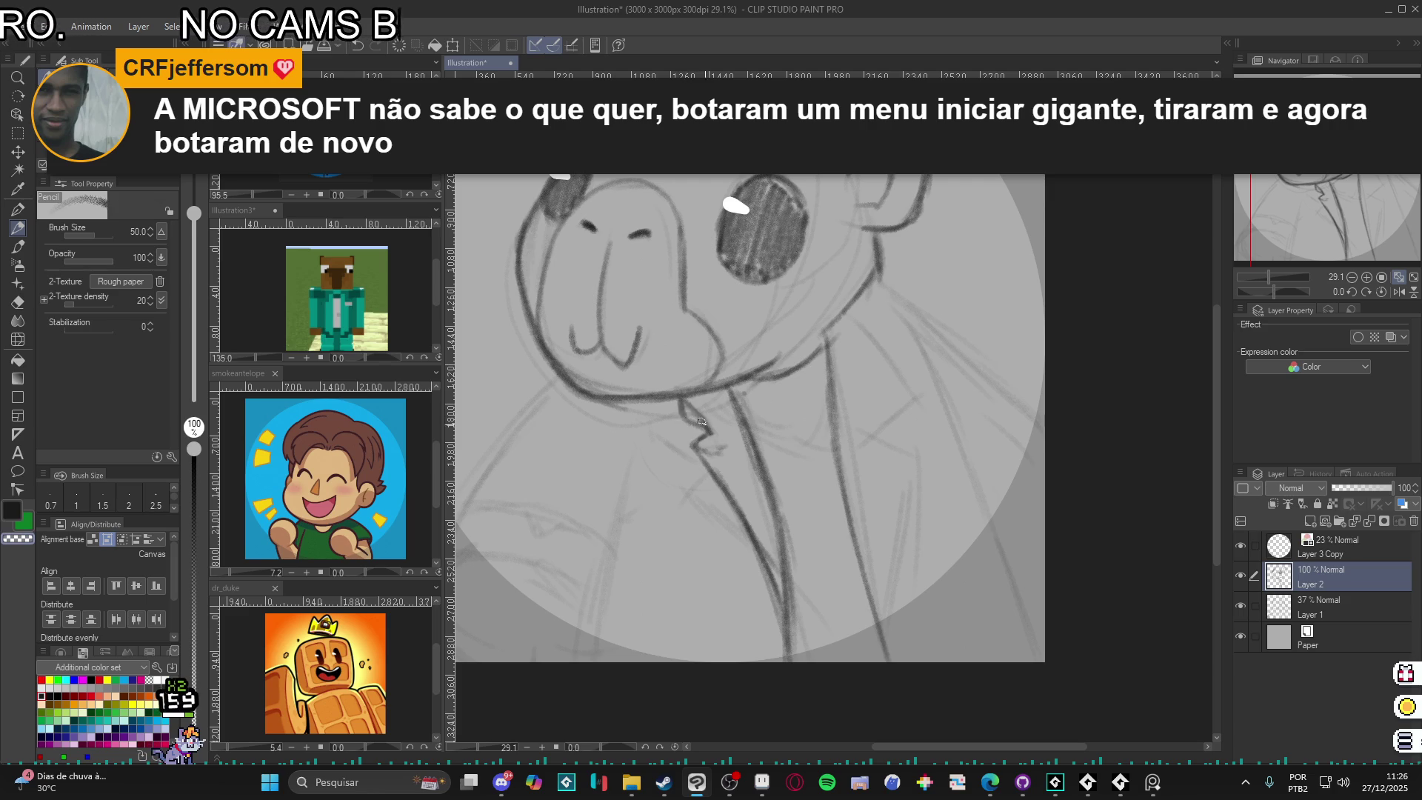
pyautogui.keyDown('alt'); pyautogui.click(685, 419); pyautogui.keyUp('alt')
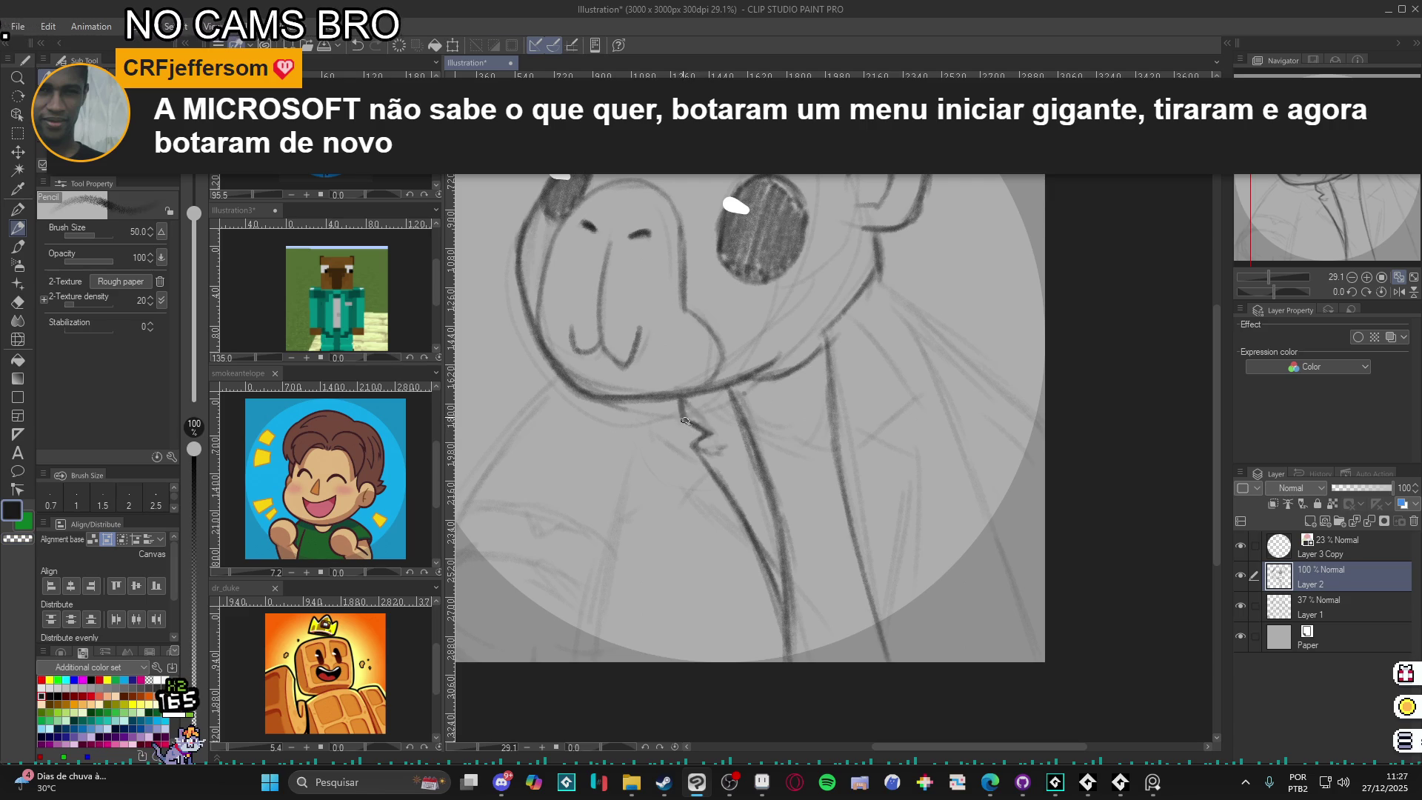
pyautogui.moveTo(685, 420); pyautogui.dragTo(707, 448)
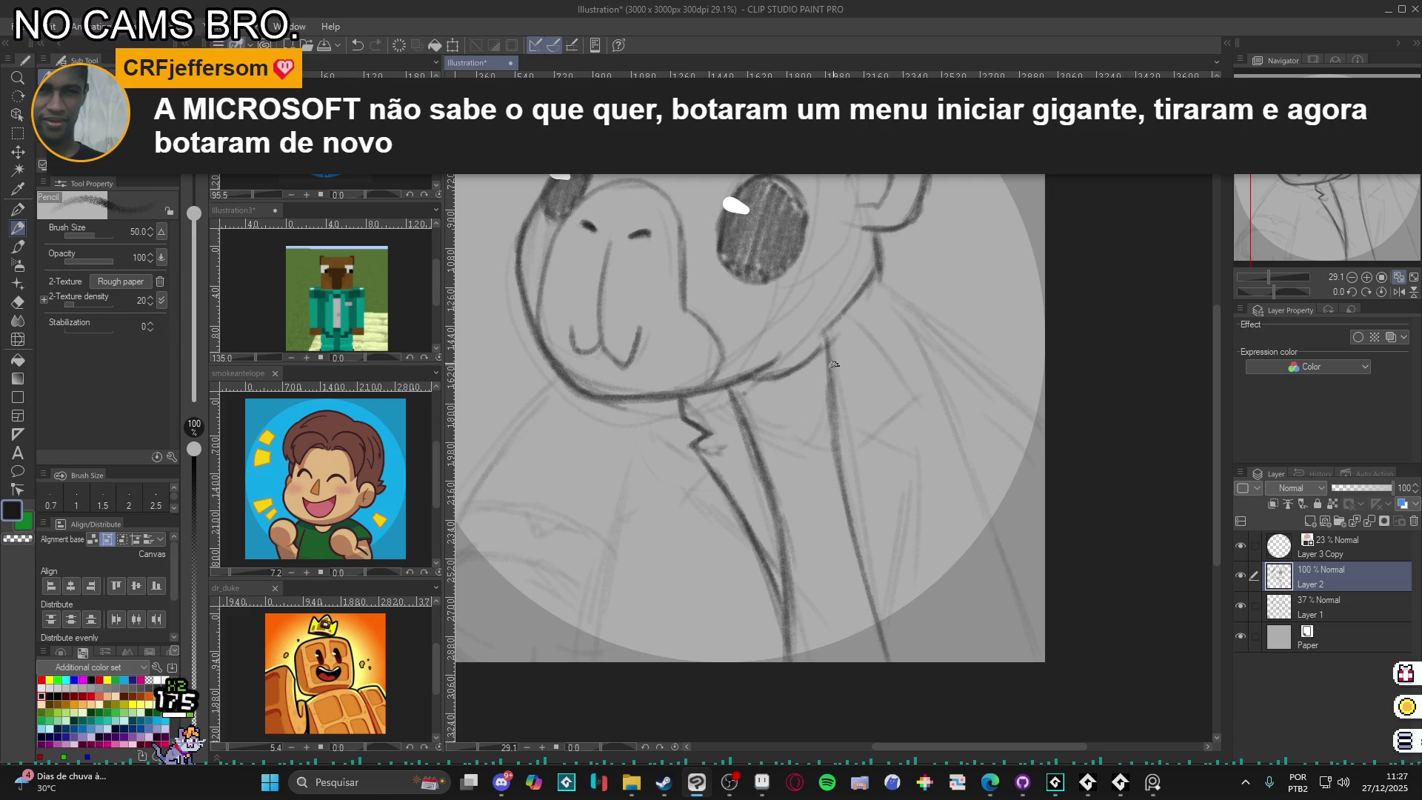
# - Draw the jacket lapel lines down the neck and chest to the bottom edge
pyautogui.press('p')
pyautogui.press('p')
pyautogui.moveTo(821, 340)
pyautogui.mouseDown()
pyautogui.moveTo(867, 515)
pyautogui.moveTo(876, 685)
pyautogui.mouseUp()
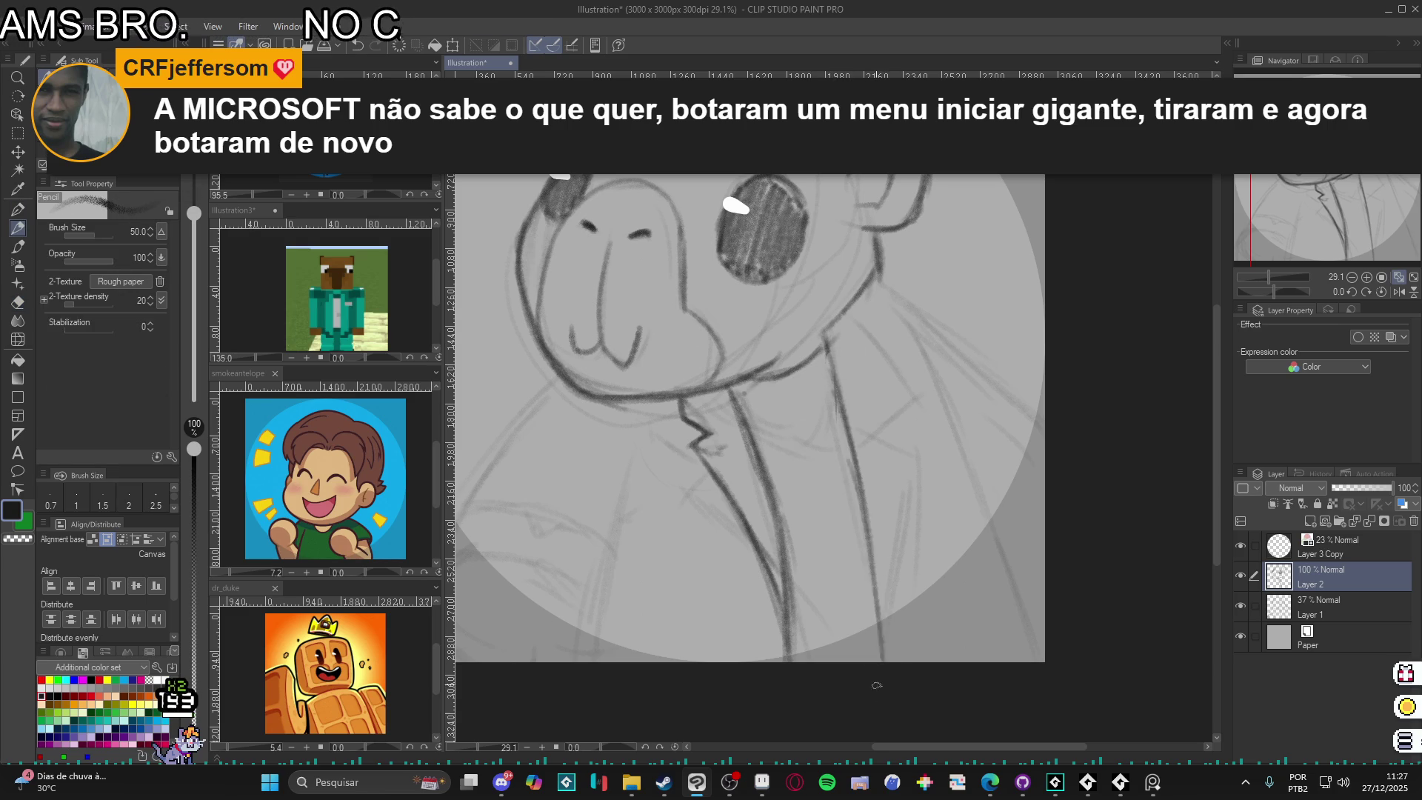
pyautogui.moveTo(822, 340); pyautogui.dragTo(848, 461)
pyautogui.moveTo(831, 380); pyautogui.dragTo(874, 693)
pyautogui.moveTo(886, 440); pyautogui.dragTo(887, 471)
pyautogui.moveTo(893, 415); pyautogui.dragTo(881, 660)
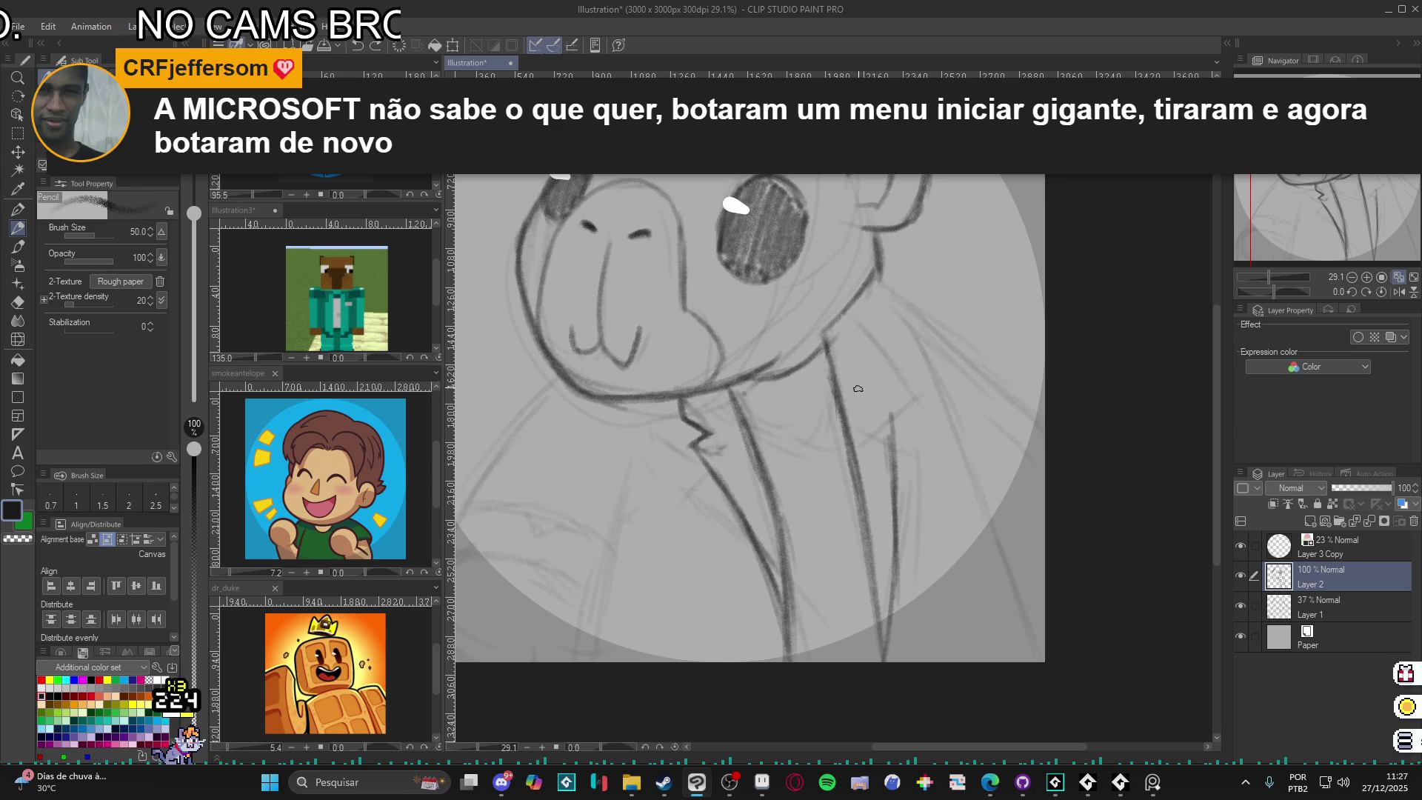
pyautogui.moveTo(861, 384)
pyautogui.mouseDown()
pyautogui.moveTo(880, 386)
pyautogui.moveTo(892, 468)
pyautogui.moveTo(842, 320)
pyautogui.moveTo(854, 386)
pyautogui.moveTo(883, 396)
pyautogui.moveTo(893, 452)
pyautogui.moveTo(881, 678)
pyautogui.mouseUp()
pyautogui.moveTo(676, 596); pyautogui.dragTo(748, 549)
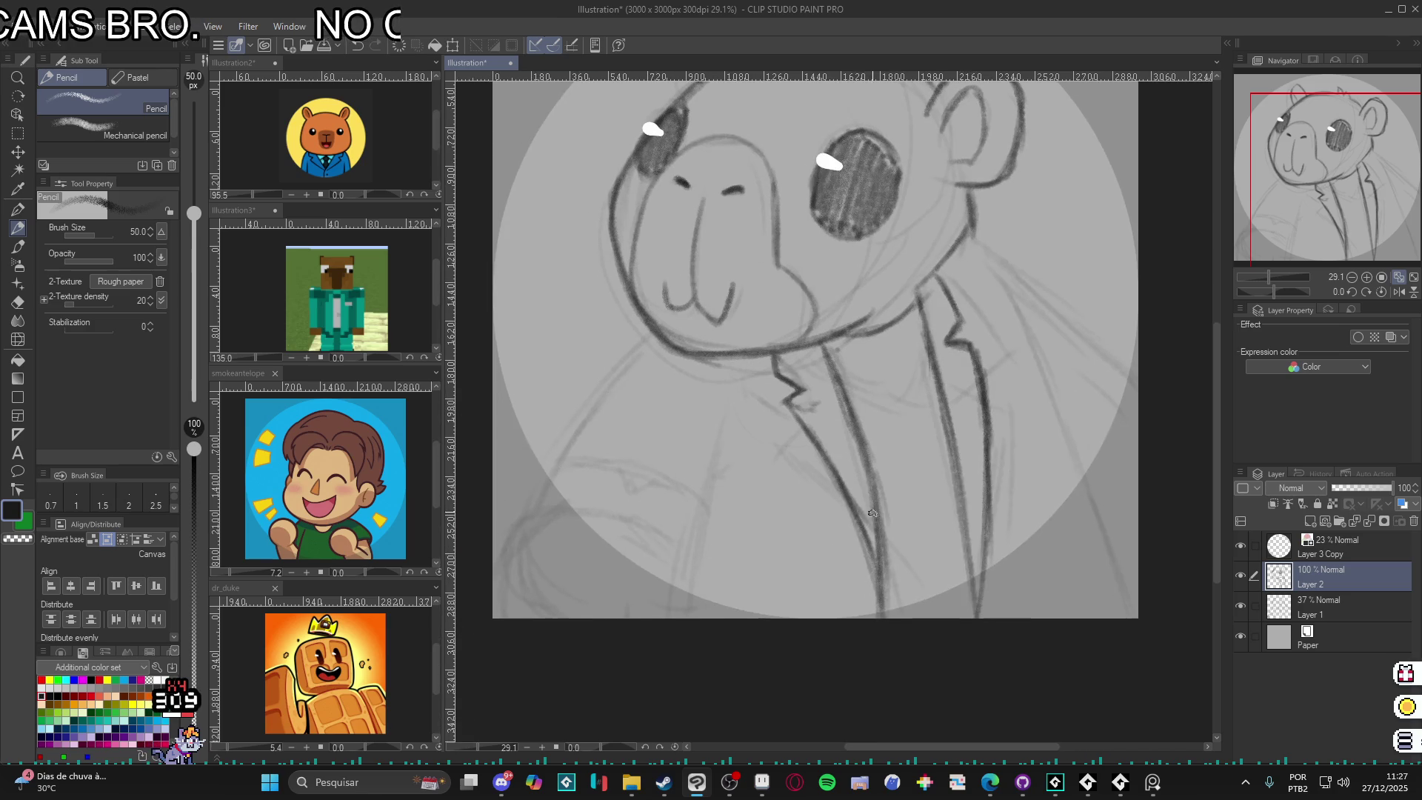
# - Extend the neck line down-left and sketch a line from the neck beside the chin
pyautogui.moveTo(891, 552); pyautogui.dragTo(792, 656)
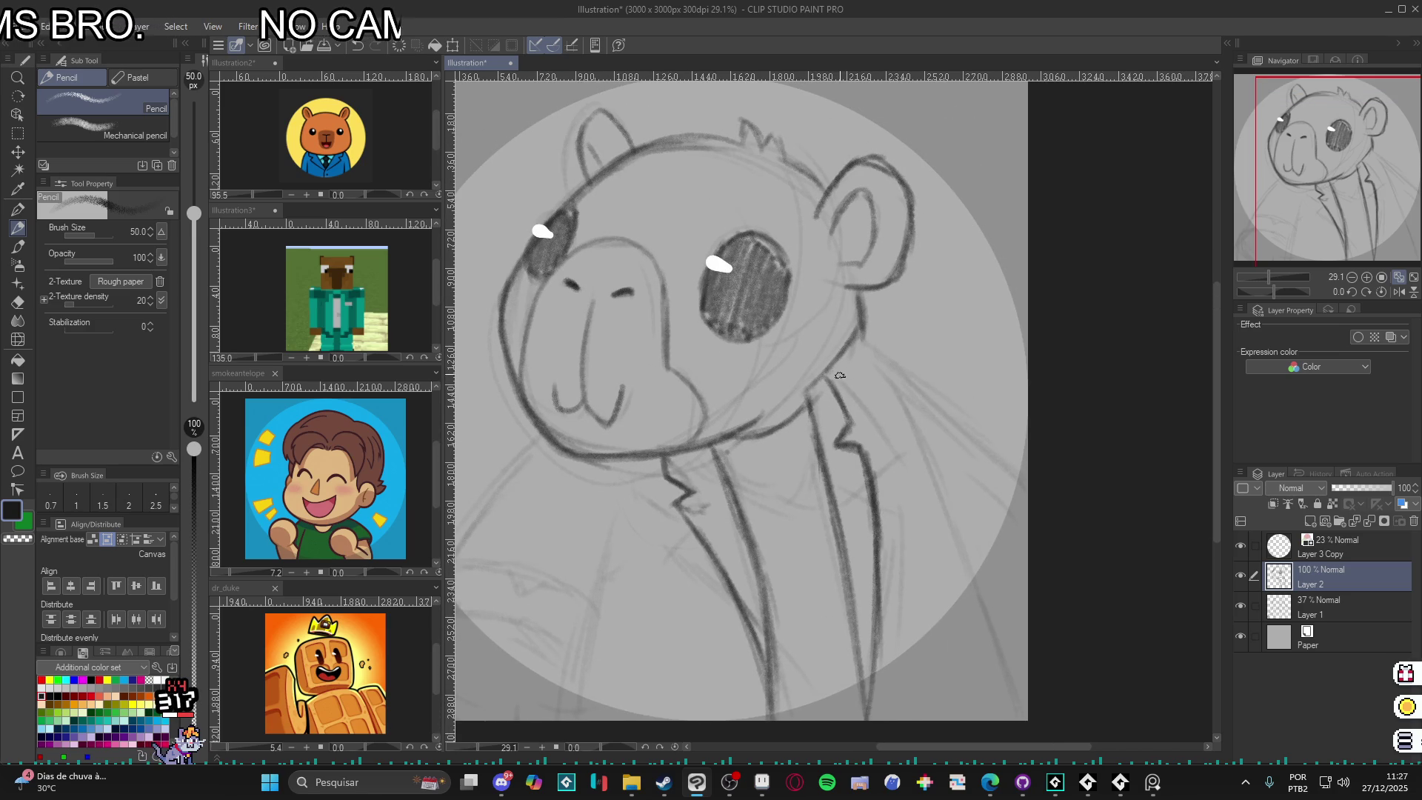
pyautogui.moveTo(863, 337); pyautogui.dragTo(805, 396)
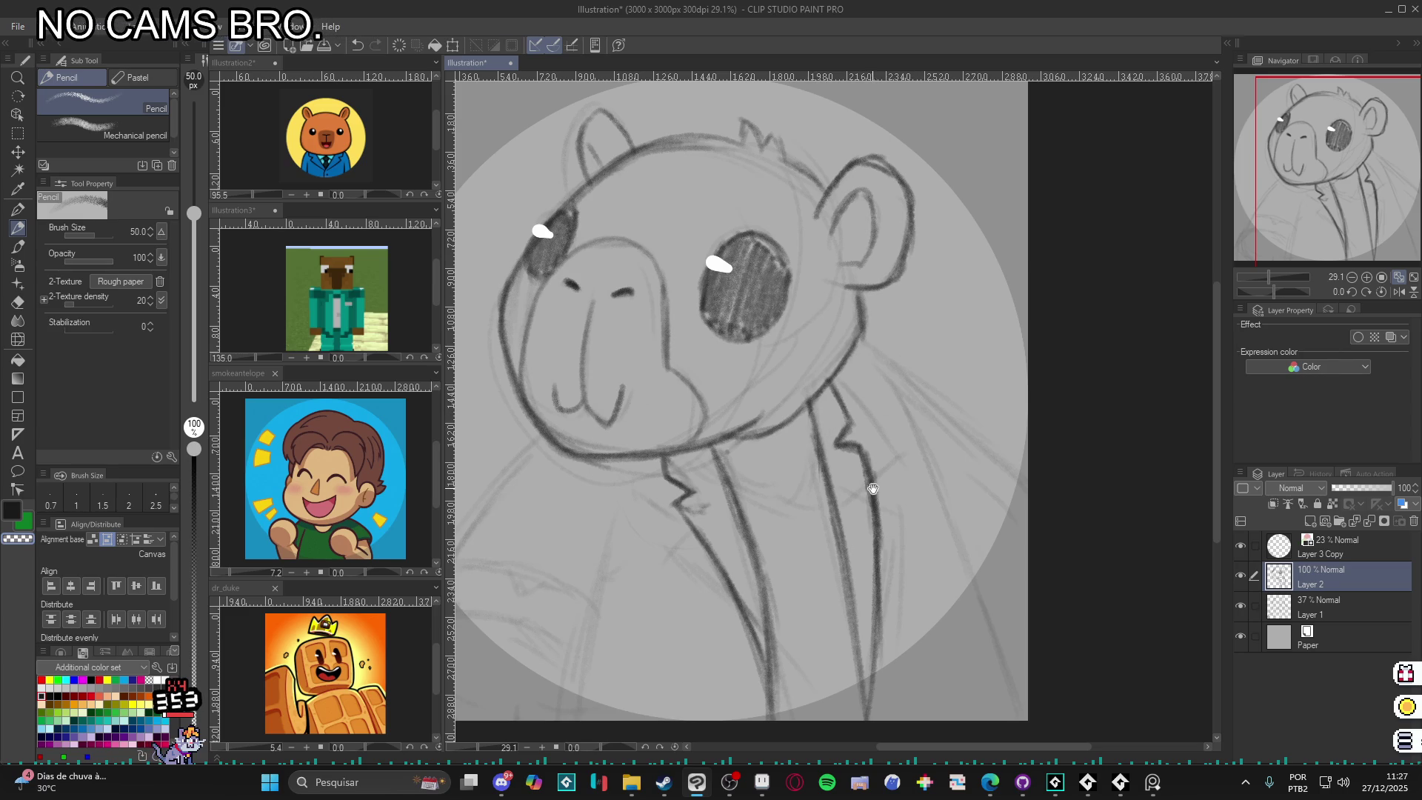
pyautogui.moveTo(871, 490); pyautogui.dragTo(925, 370)
pyautogui.moveTo(852, 467); pyautogui.dragTo(903, 454)
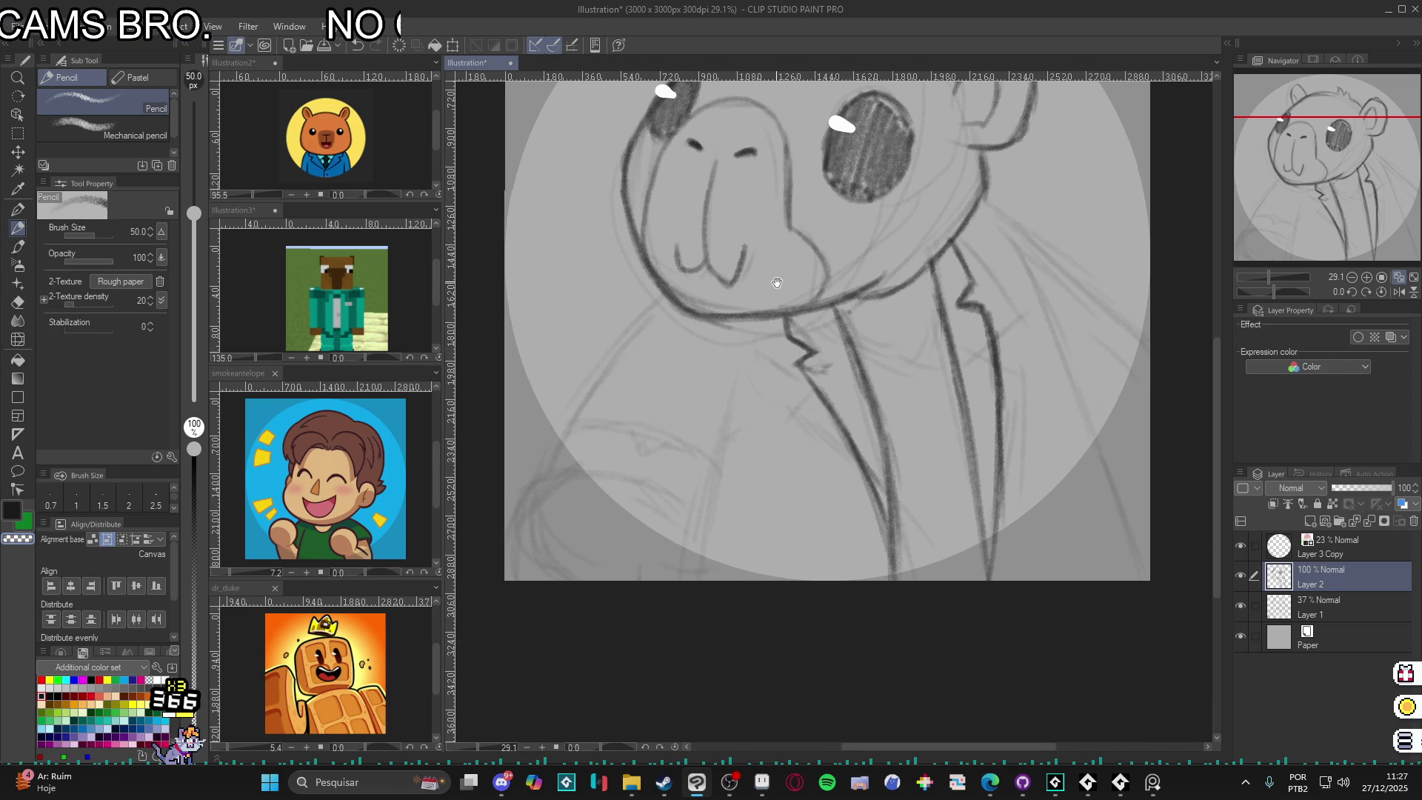
pyautogui.moveTo(929, 109); pyautogui.dragTo(962, 128)
pyautogui.moveTo(692, 300)
pyautogui.mouseDown()
pyautogui.moveTo(578, 498)
pyautogui.moveTo(691, 305)
pyautogui.mouseUp()
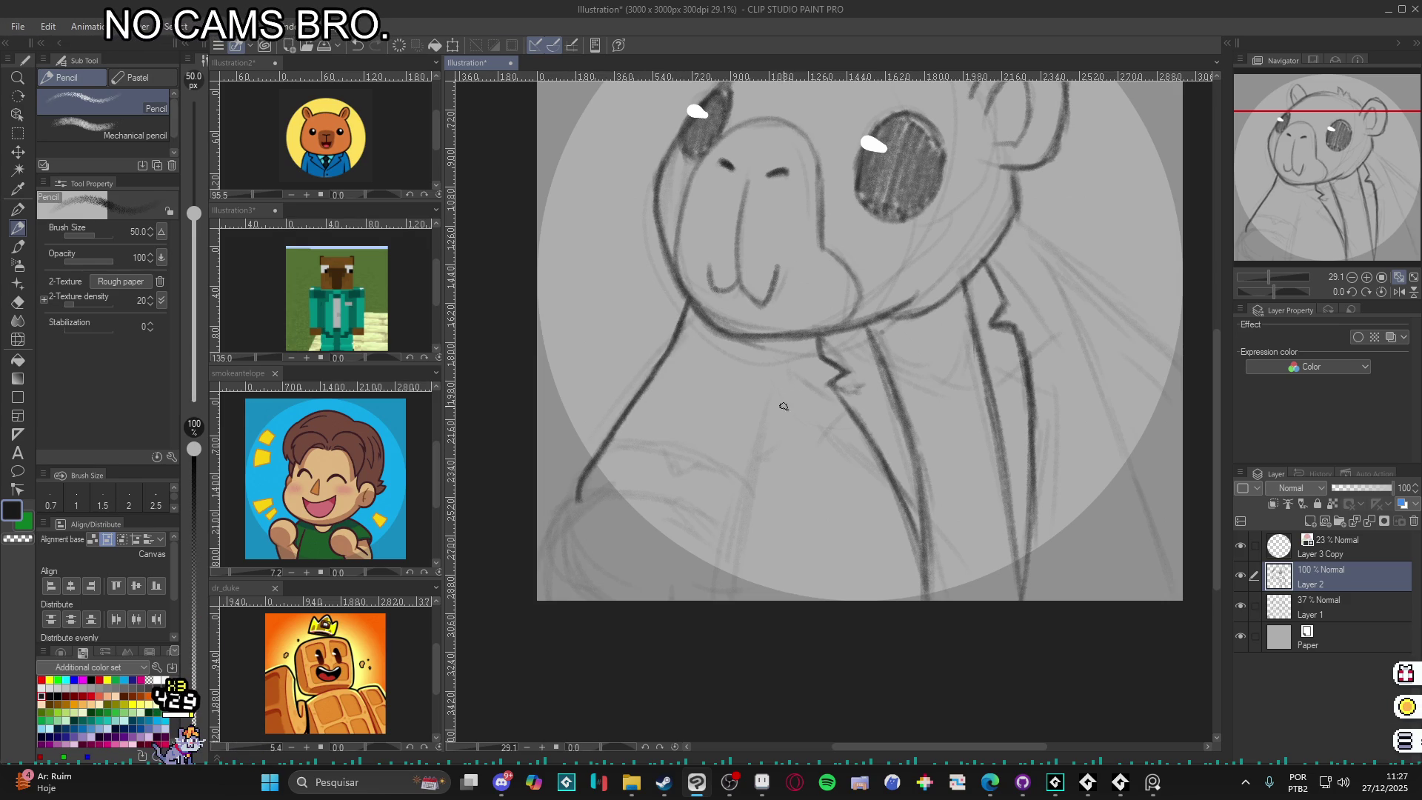
pyautogui.moveTo(791, 400)
pyautogui.mouseDown()
pyautogui.moveTo(763, 444)
pyautogui.moveTo(741, 545)
pyautogui.mouseUp()
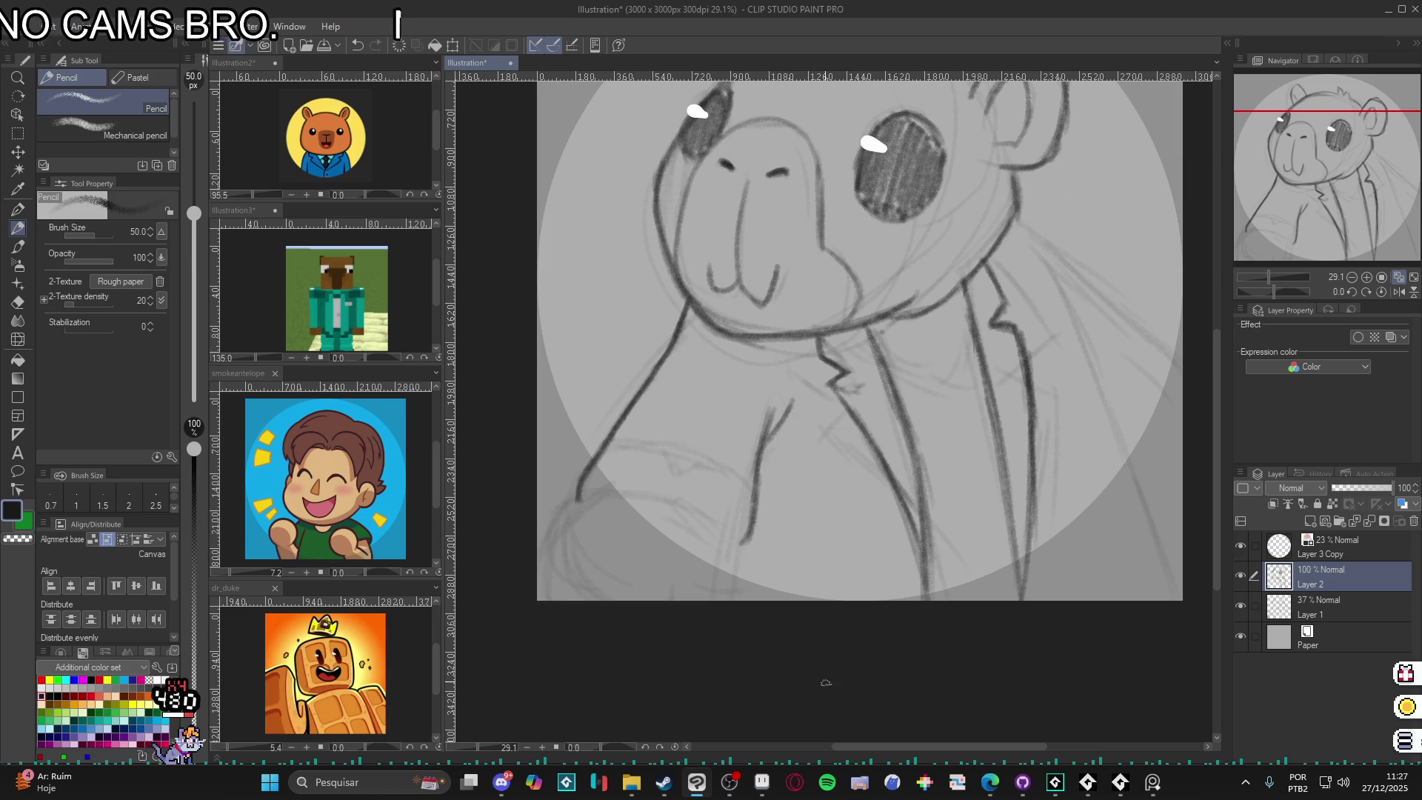
pyautogui.moveTo(924, 360); pyautogui.dragTo(959, 456)
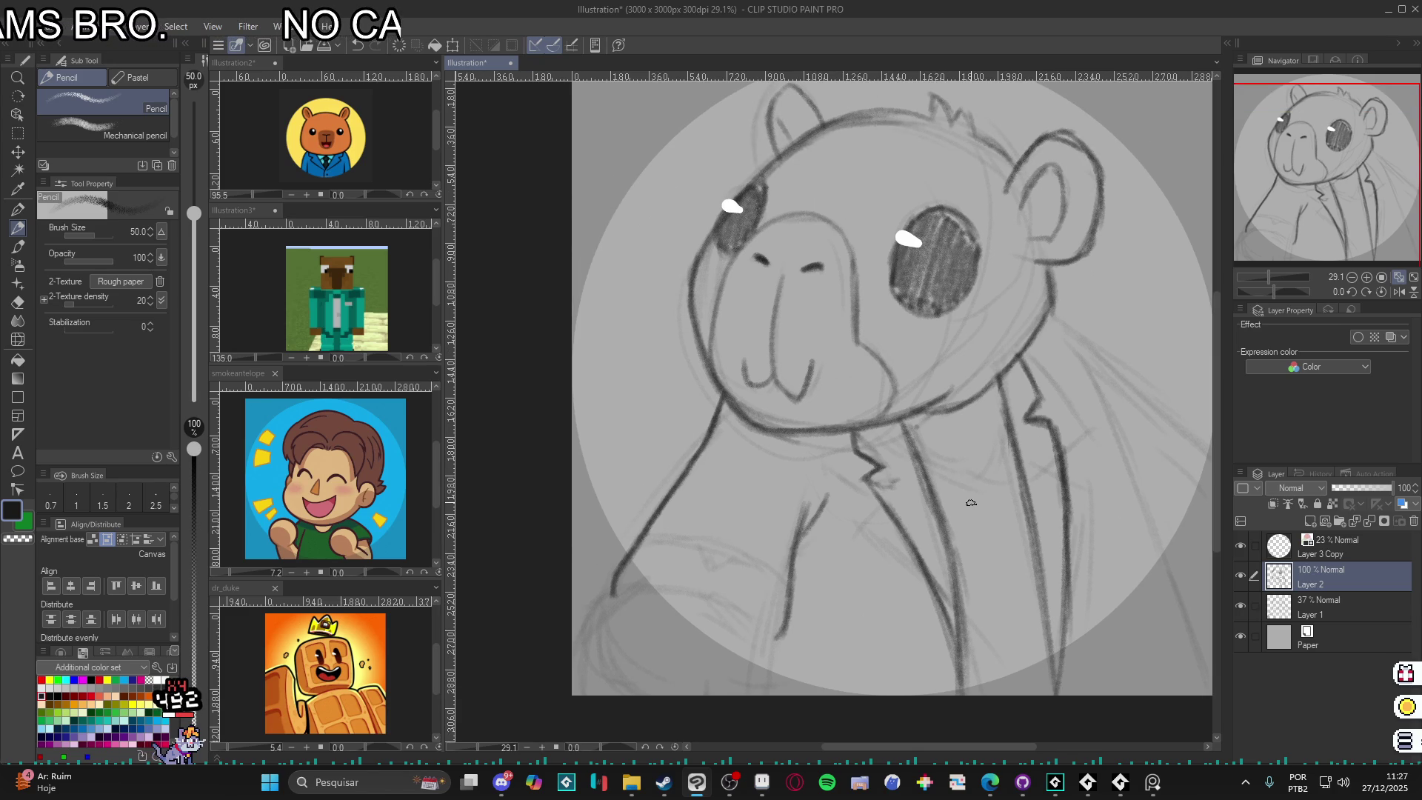
# - Erase stray chest and lower-left shoulder sketch strokes
pyautogui.press('e')
pyautogui.moveTo(819, 511); pyautogui.dragTo(790, 590)
pyautogui.moveTo(611, 593)
pyautogui.mouseDown()
pyautogui.moveTo(707, 437)
pyautogui.moveTo(663, 652)
pyautogui.mouseUp()
# - Redraw the lower-left body outline and add short vertical chest lines
pyautogui.press('p')
pyautogui.press('p')
pyautogui.moveTo(685, 450); pyautogui.dragTo(670, 569)
pyautogui.moveTo(814, 513); pyautogui.dragTo(803, 671)
pyautogui.scroll(-2, 937, 565)
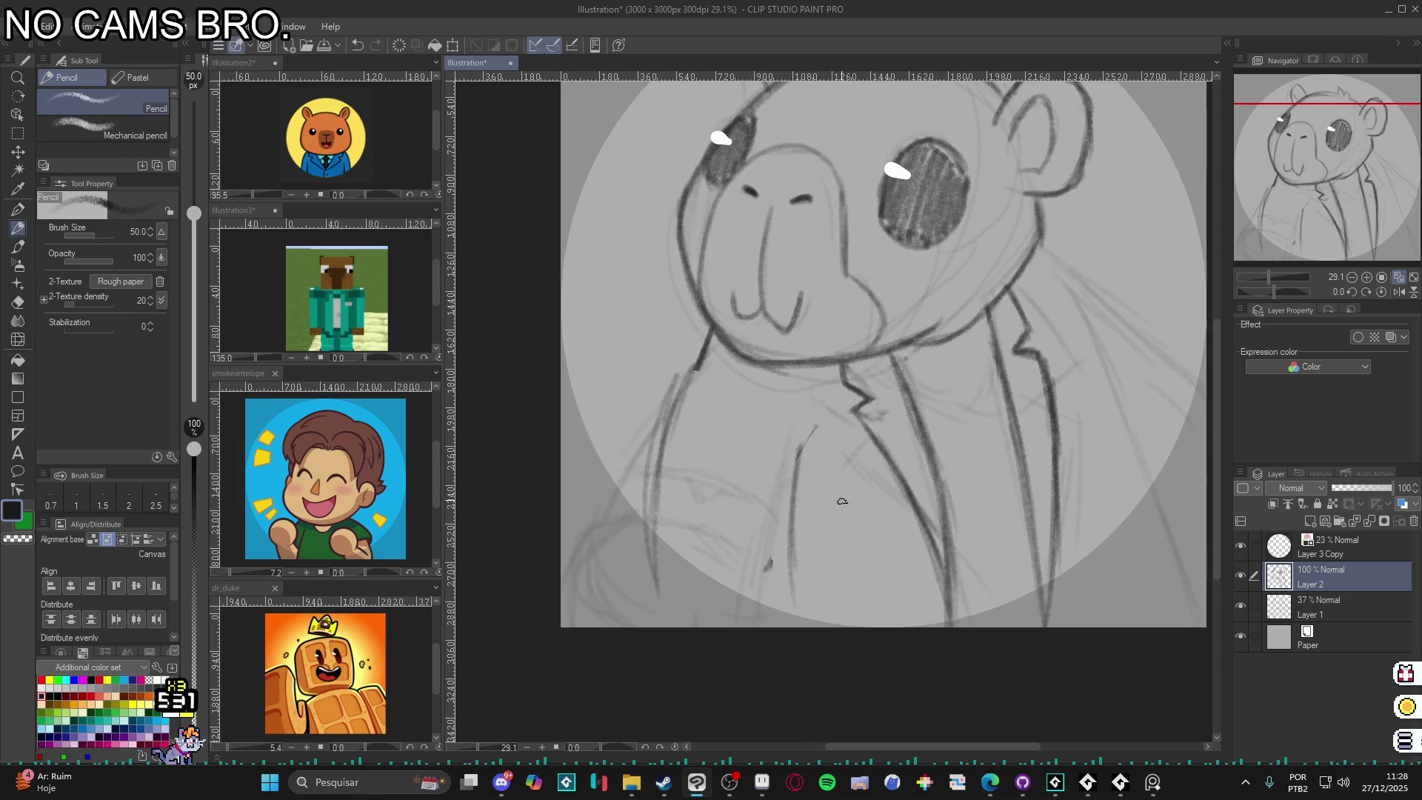
pyautogui.moveTo(804, 457); pyautogui.dragTo(787, 581)
pyautogui.moveTo(797, 495); pyautogui.dragTo(783, 575)
pyautogui.moveTo(696, 370)
pyautogui.mouseDown()
pyautogui.moveTo(637, 586)
pyautogui.moveTo(660, 441)
pyautogui.mouseUp()
pyautogui.moveTo(637, 583)
pyautogui.mouseDown()
pyautogui.moveTo(658, 442)
pyautogui.moveTo(653, 585)
pyautogui.mouseUp()
# - Erase parts of the lower-left body lines to lighten them
pyautogui.press('e')
pyautogui.moveTo(700, 337); pyautogui.dragTo(637, 495)
pyautogui.moveTo(656, 438); pyautogui.dragTo(641, 518)
pyautogui.moveTo(663, 406); pyautogui.dragTo(622, 511)
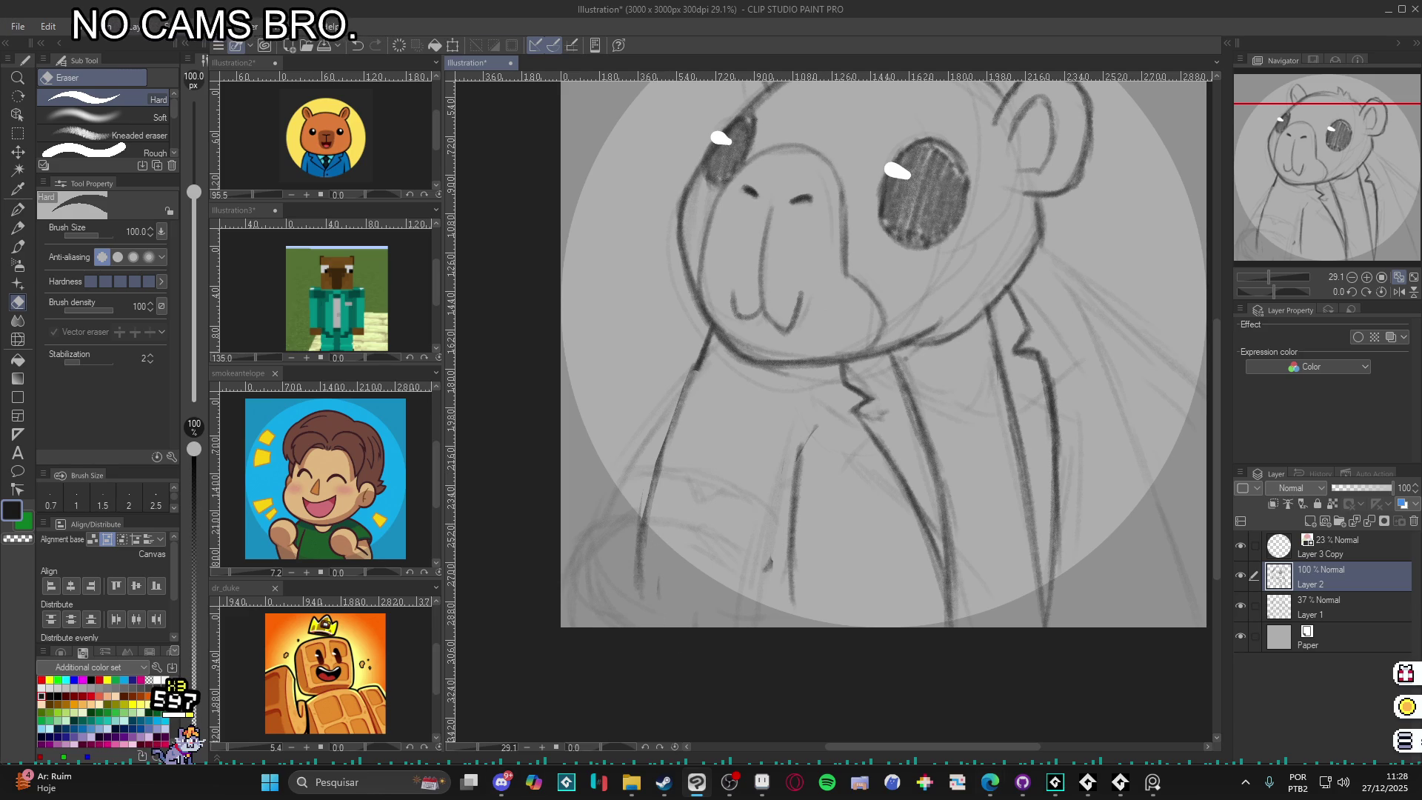
# - Trace over the figure's left contour to darken it and extend the chest line downward
pyautogui.hotkey('alt', 'Tab')
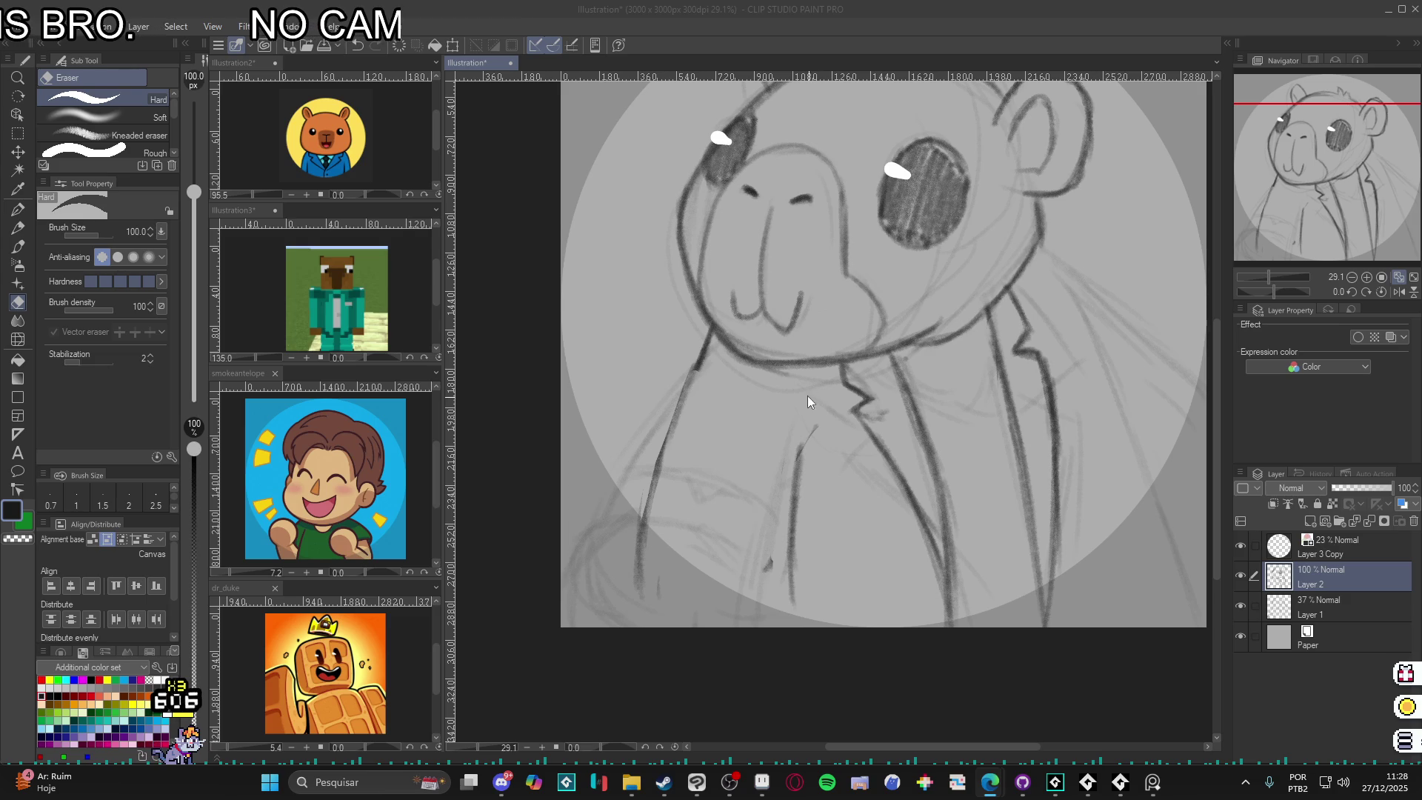
pyautogui.hotkey('alt', 'Tab')
pyautogui.press('p')
pyautogui.moveTo(704, 367)
pyautogui.mouseDown()
pyautogui.moveTo(671, 426)
pyautogui.moveTo(644, 594)
pyautogui.mouseUp()
pyautogui.moveTo(803, 451); pyautogui.dragTo(797, 594)
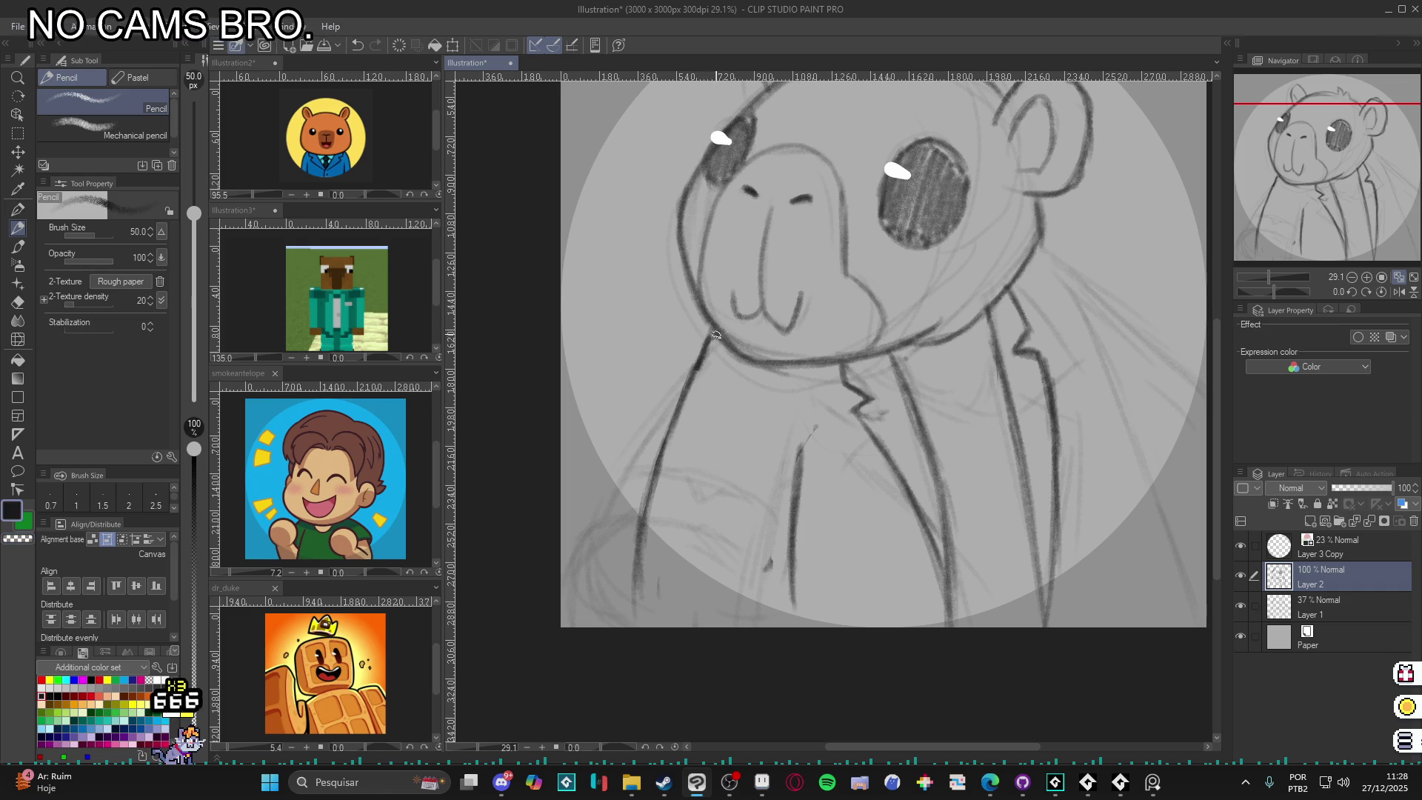
pyautogui.moveTo(710, 342); pyautogui.dragTo(636, 575)
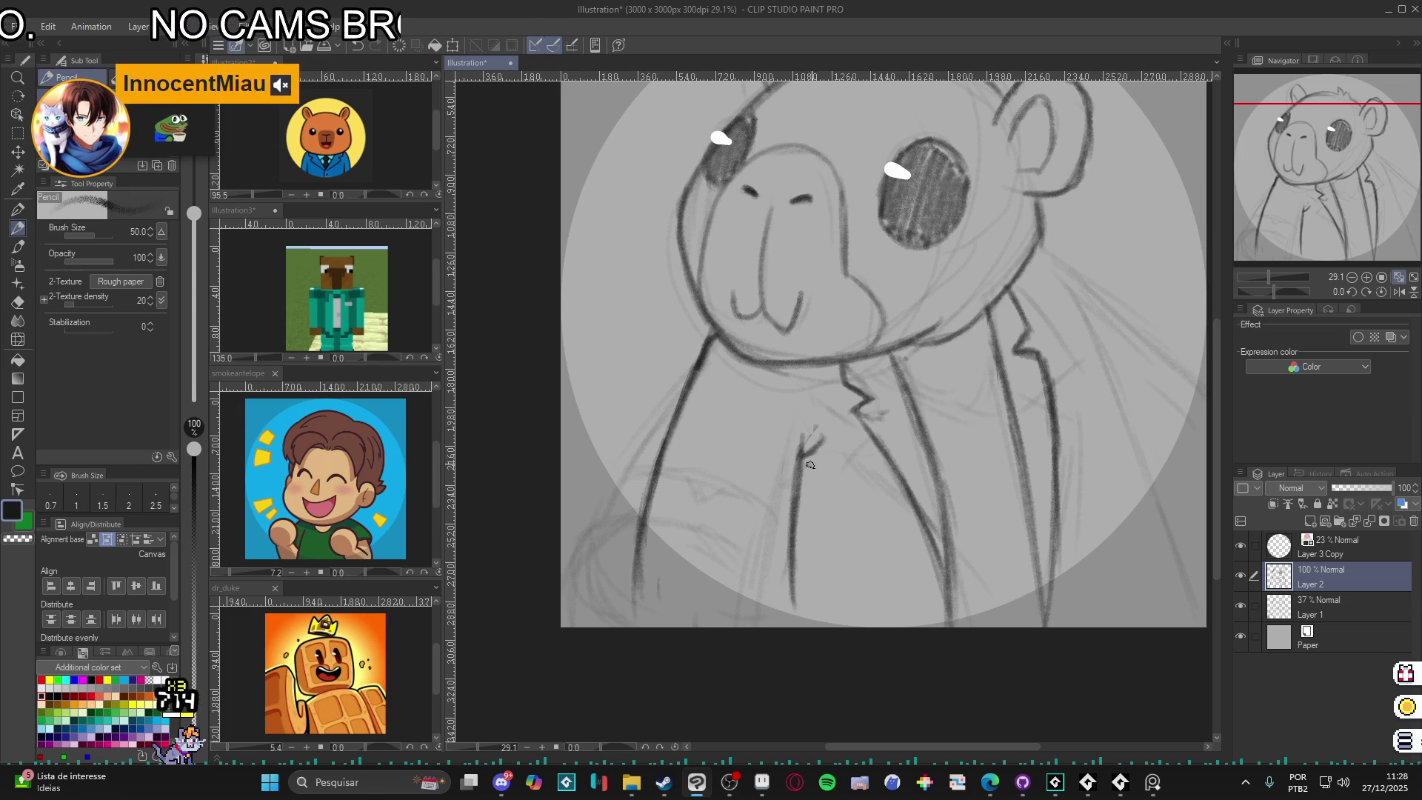
# - Add a small Y-shaped mark on the chest and lengthen the cheek line
pyautogui.moveTo(800, 464); pyautogui.dragTo(802, 475)
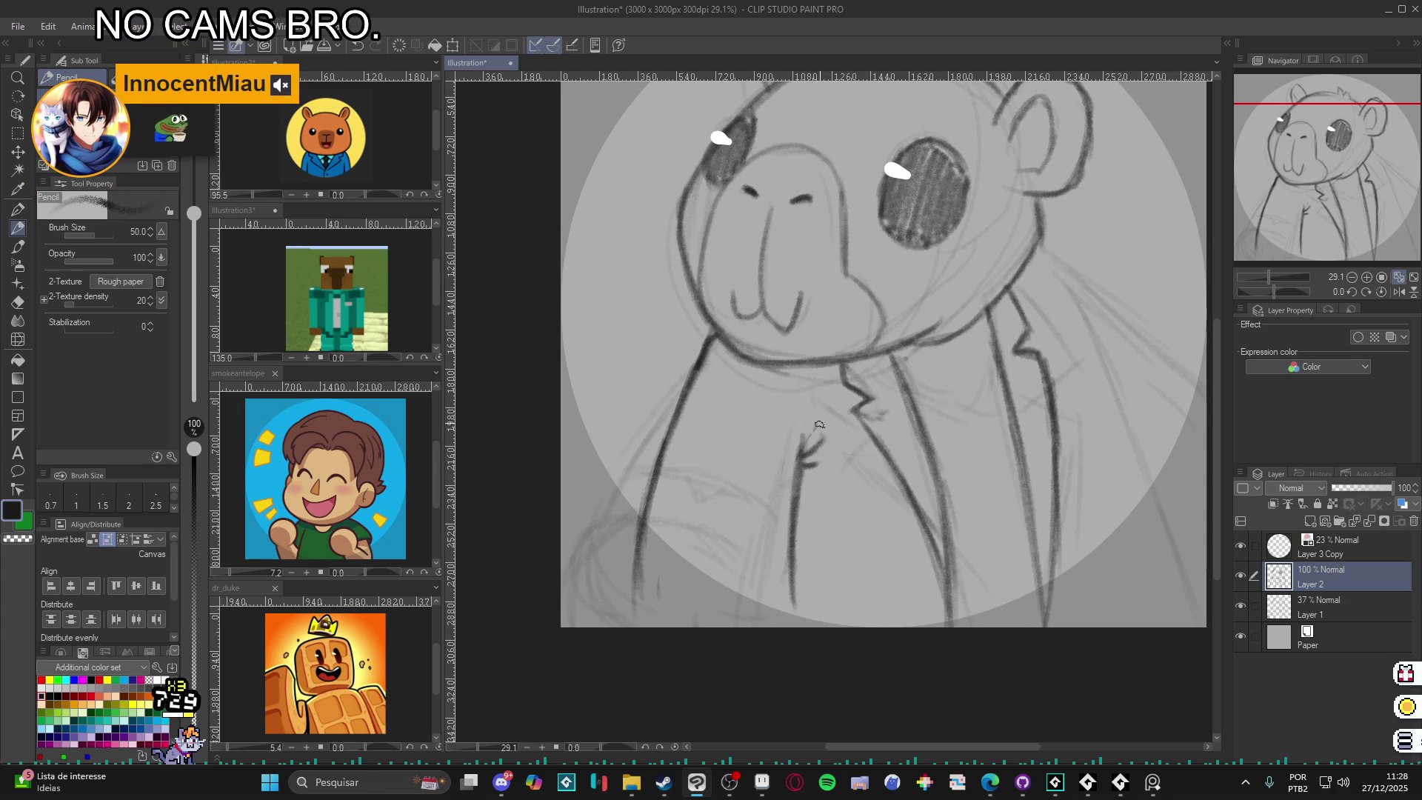
pyautogui.moveTo(637, 582)
pyautogui.mouseDown()
pyautogui.moveTo(537, 563)
pyautogui.moveTo(598, 556)
pyautogui.moveTo(594, 597)
pyautogui.moveTo(714, 565)
pyautogui.moveTo(740, 572)
pyautogui.moveTo(752, 518)
pyautogui.moveTo(659, 496)
pyautogui.moveTo(593, 528)
pyautogui.moveTo(701, 510)
pyautogui.mouseUp()
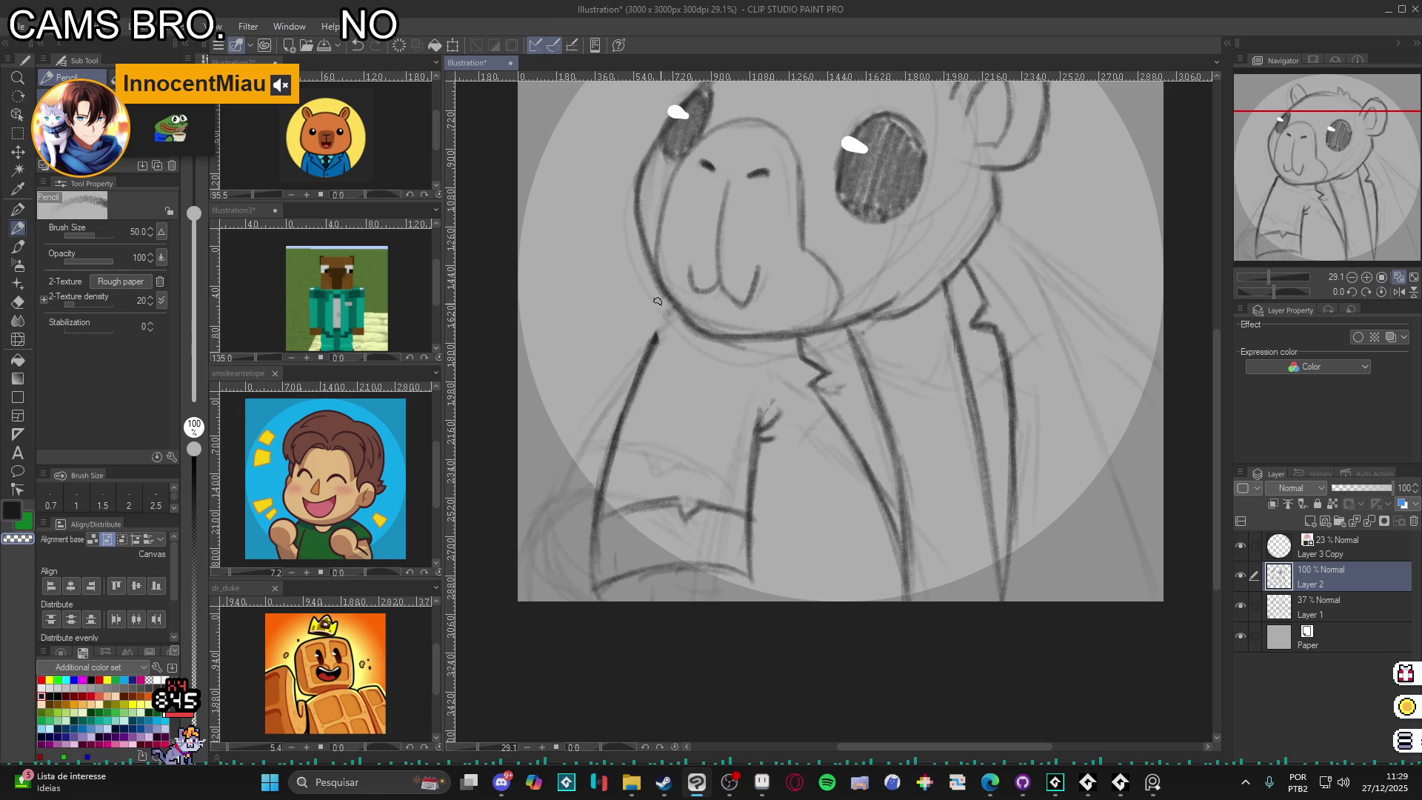
pyautogui.moveTo(665, 303)
pyautogui.mouseDown()
pyautogui.moveTo(654, 344)
pyautogui.moveTo(673, 299)
pyautogui.mouseUp()
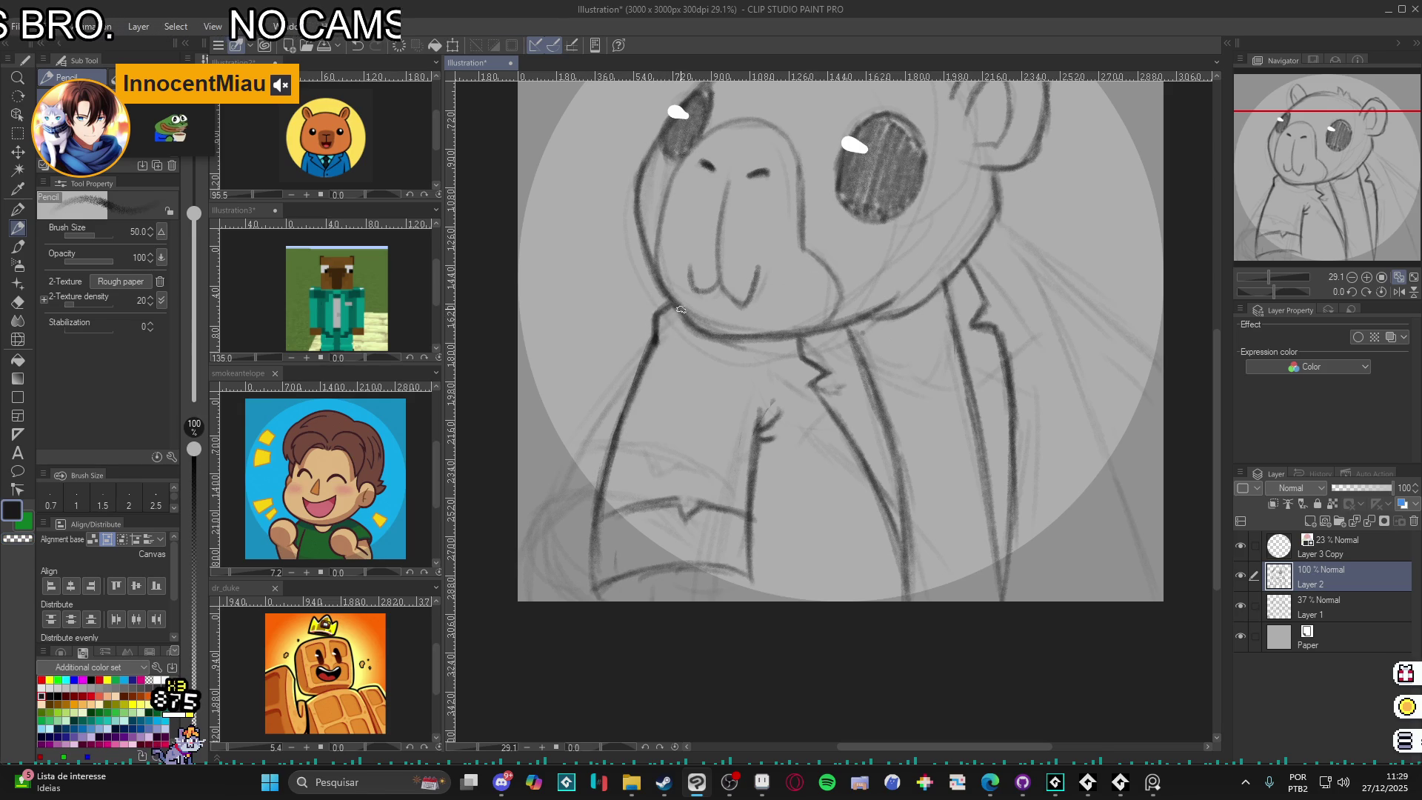
pyautogui.moveTo(866, 348); pyautogui.dragTo(630, 578)
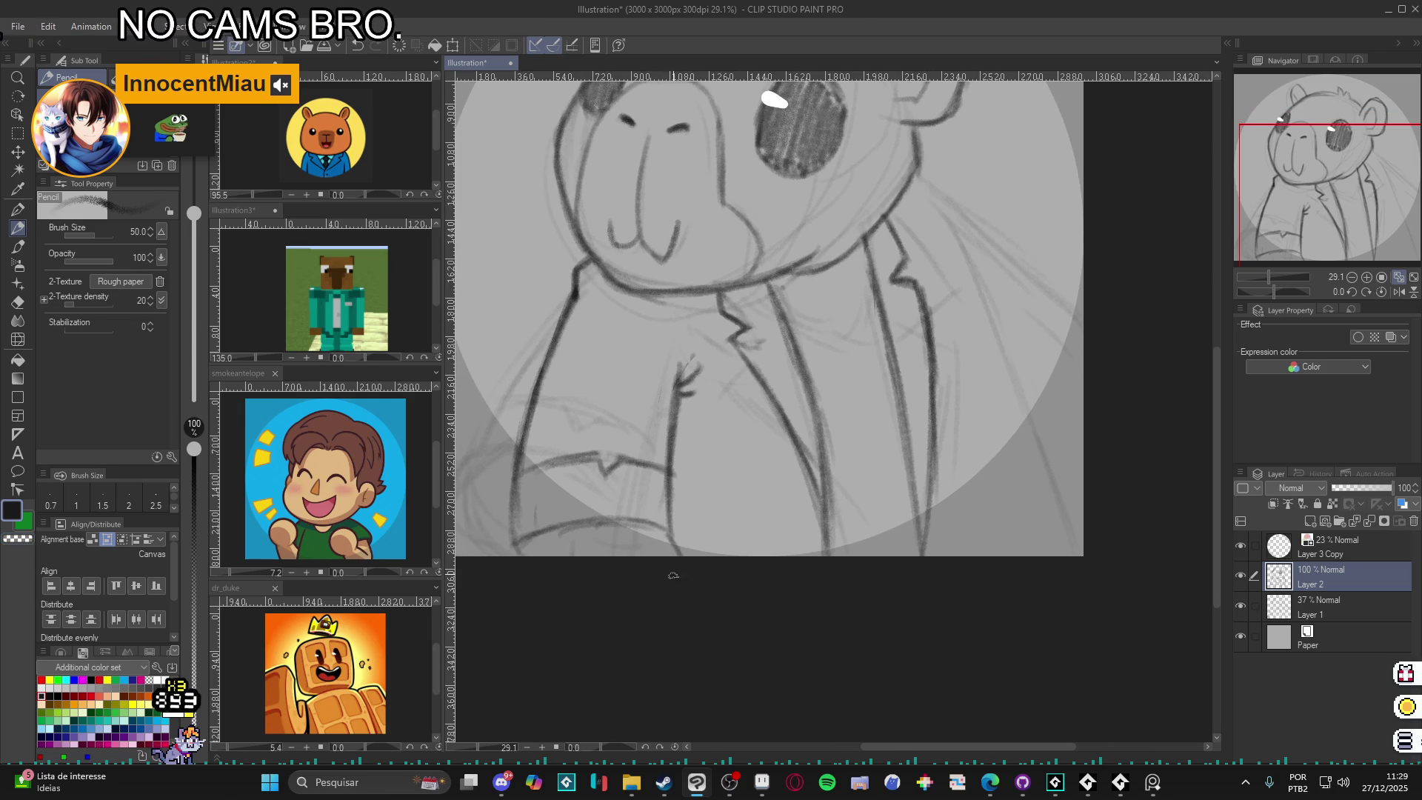
# - Draw and darken the jacket collar, lapel and tie lines
pyautogui.moveTo(966, 351); pyautogui.dragTo(848, 472)
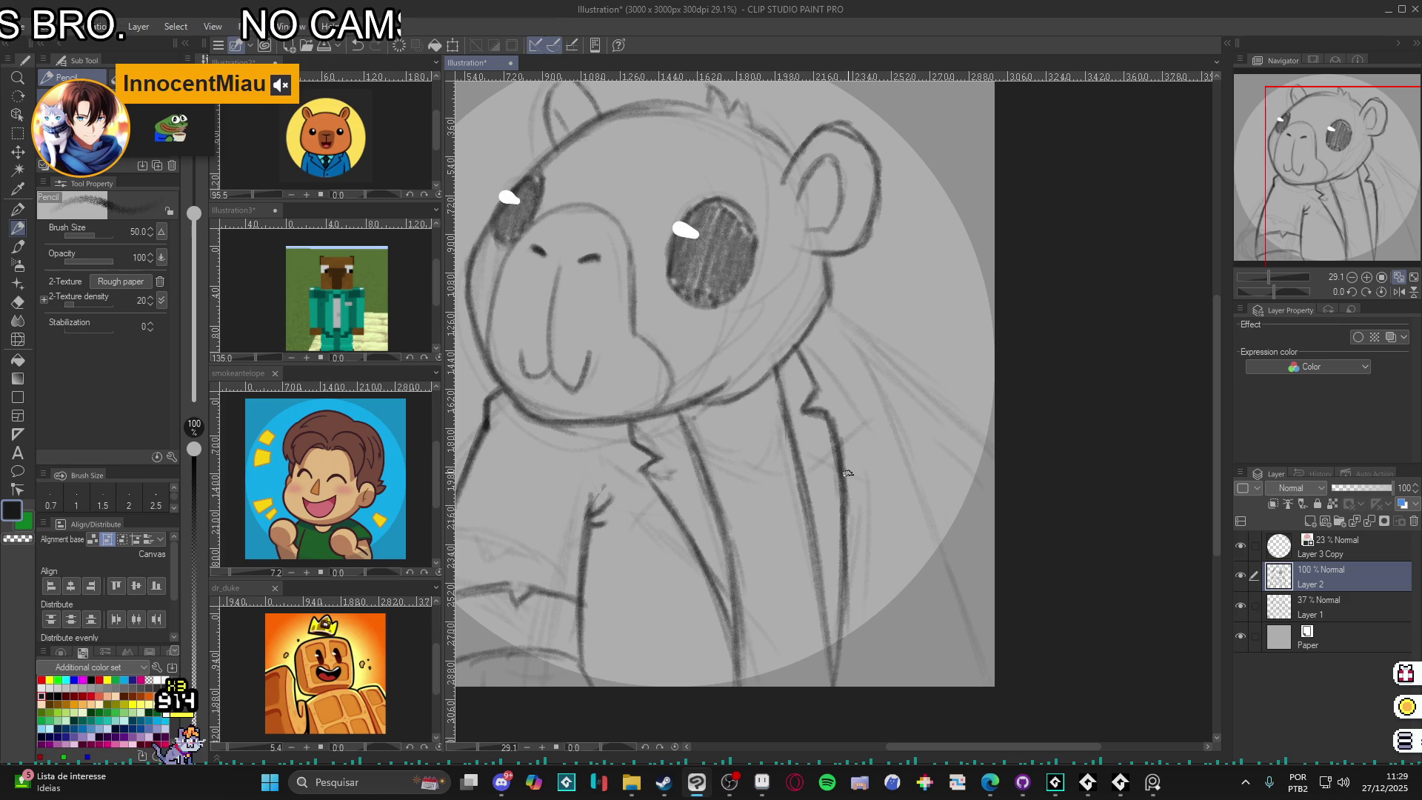
pyautogui.moveTo(773, 424)
pyautogui.mouseDown()
pyautogui.moveTo(748, 426)
pyautogui.moveTo(785, 430)
pyautogui.moveTo(740, 419)
pyautogui.moveTo(719, 432)
pyautogui.moveTo(785, 433)
pyautogui.moveTo(770, 427)
pyautogui.mouseUp()
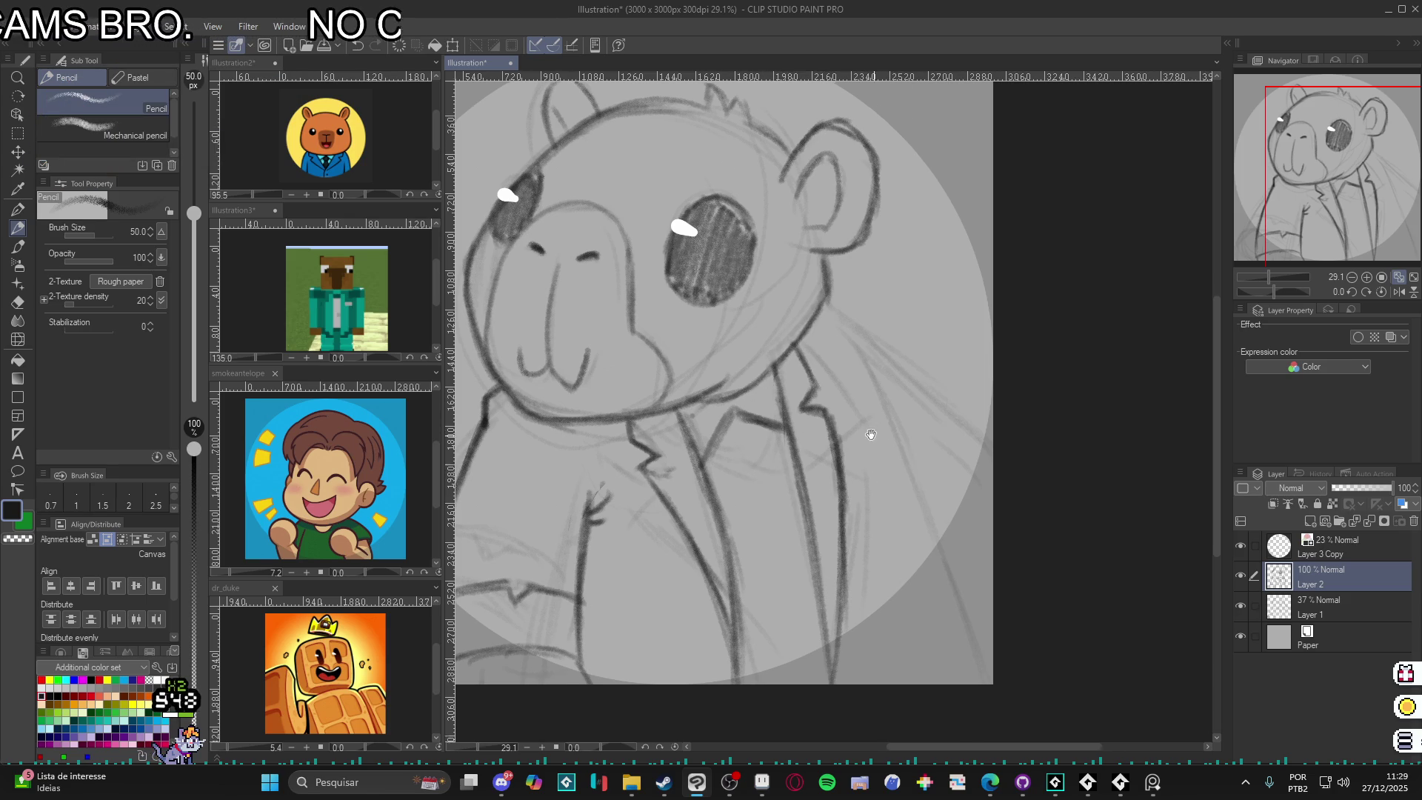
pyautogui.scroll(-1, 852, 366)
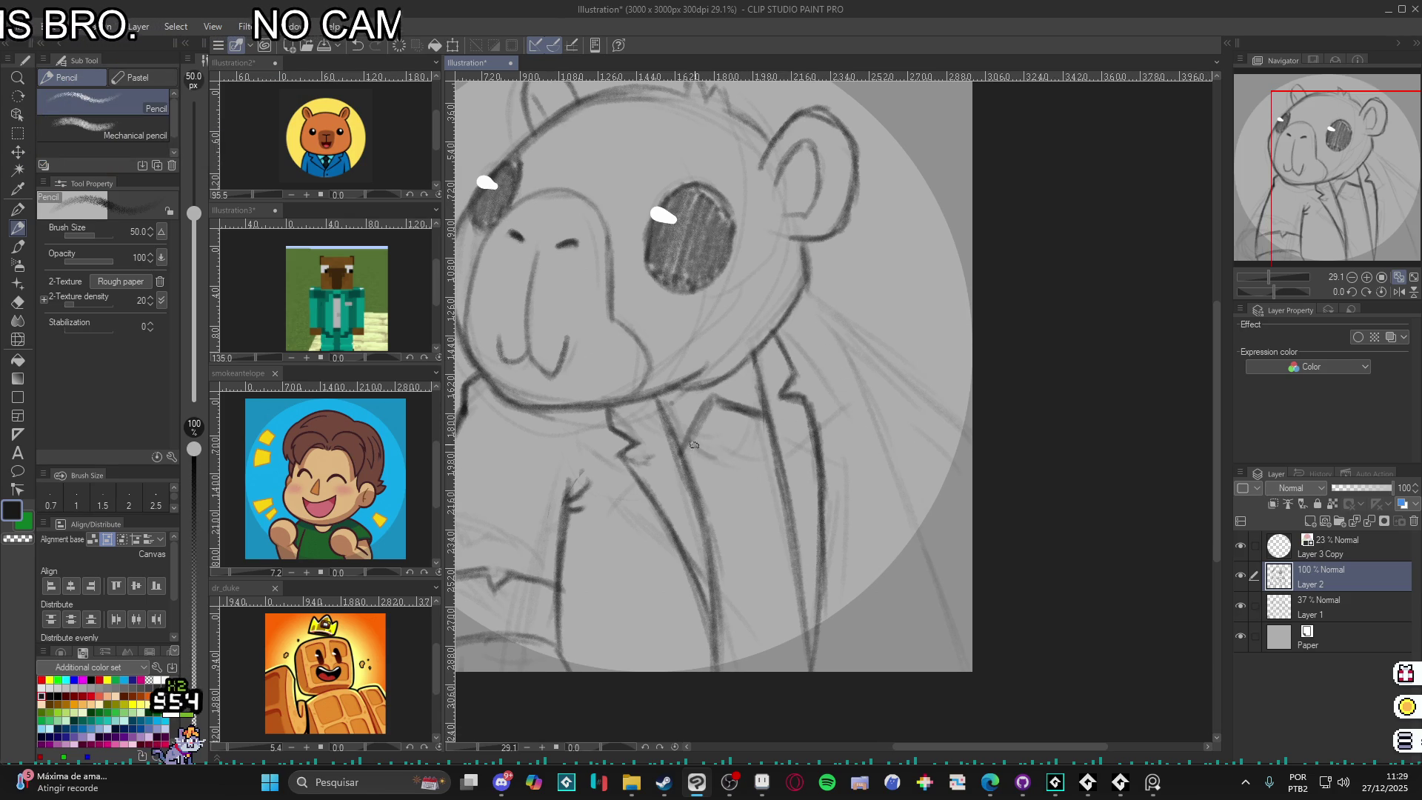
pyautogui.moveTo(693, 452)
pyautogui.mouseDown()
pyautogui.moveTo(735, 460)
pyautogui.moveTo(852, 382)
pyautogui.mouseUp()
pyautogui.moveTo(831, 335); pyautogui.dragTo(893, 555)
pyautogui.moveTo(809, 397)
pyautogui.mouseDown()
pyautogui.moveTo(795, 345)
pyautogui.moveTo(883, 572)
pyautogui.mouseUp()
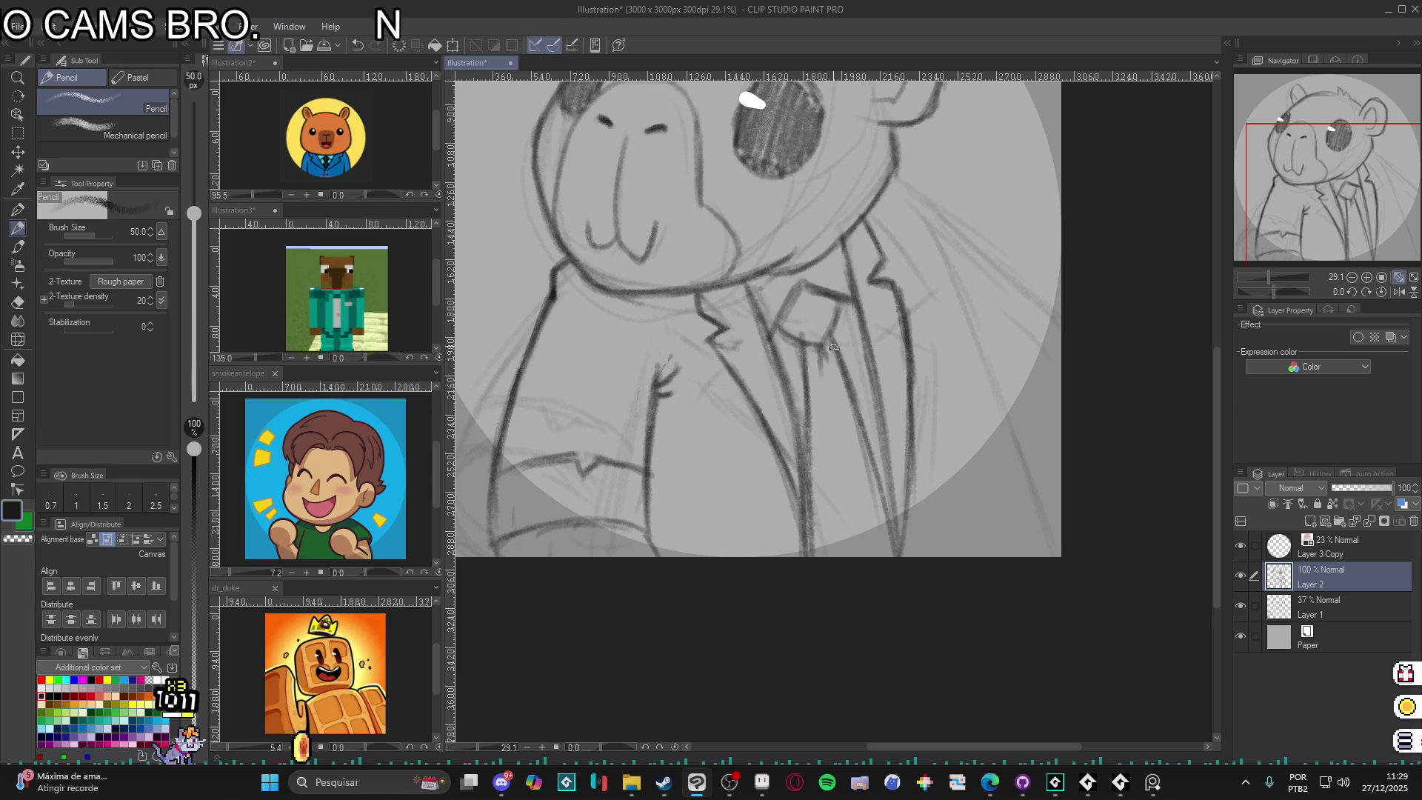
pyautogui.moveTo(848, 382); pyautogui.dragTo(898, 556)
pyautogui.moveTo(815, 577); pyautogui.dragTo(798, 482)
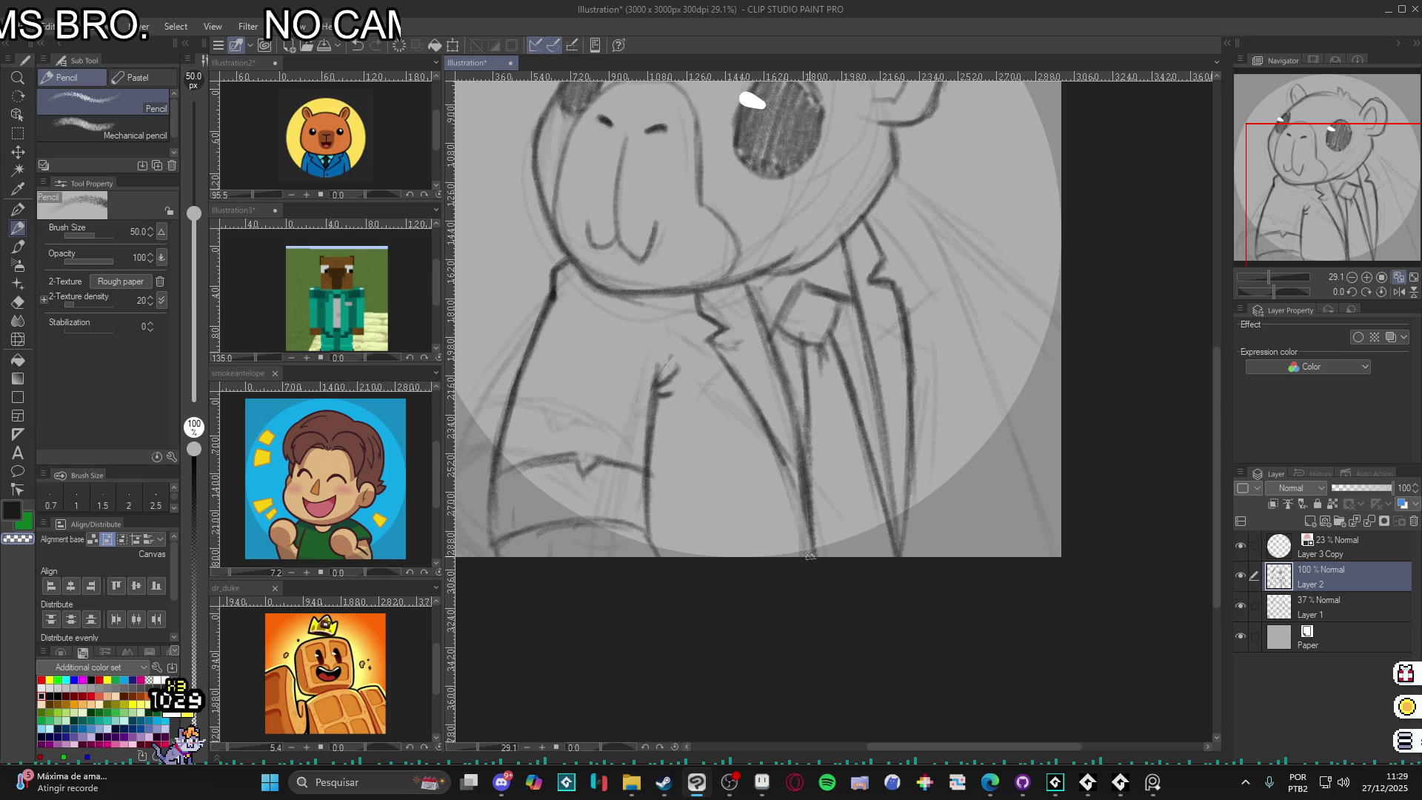
pyautogui.moveTo(786, 480); pyautogui.dragTo(804, 522)
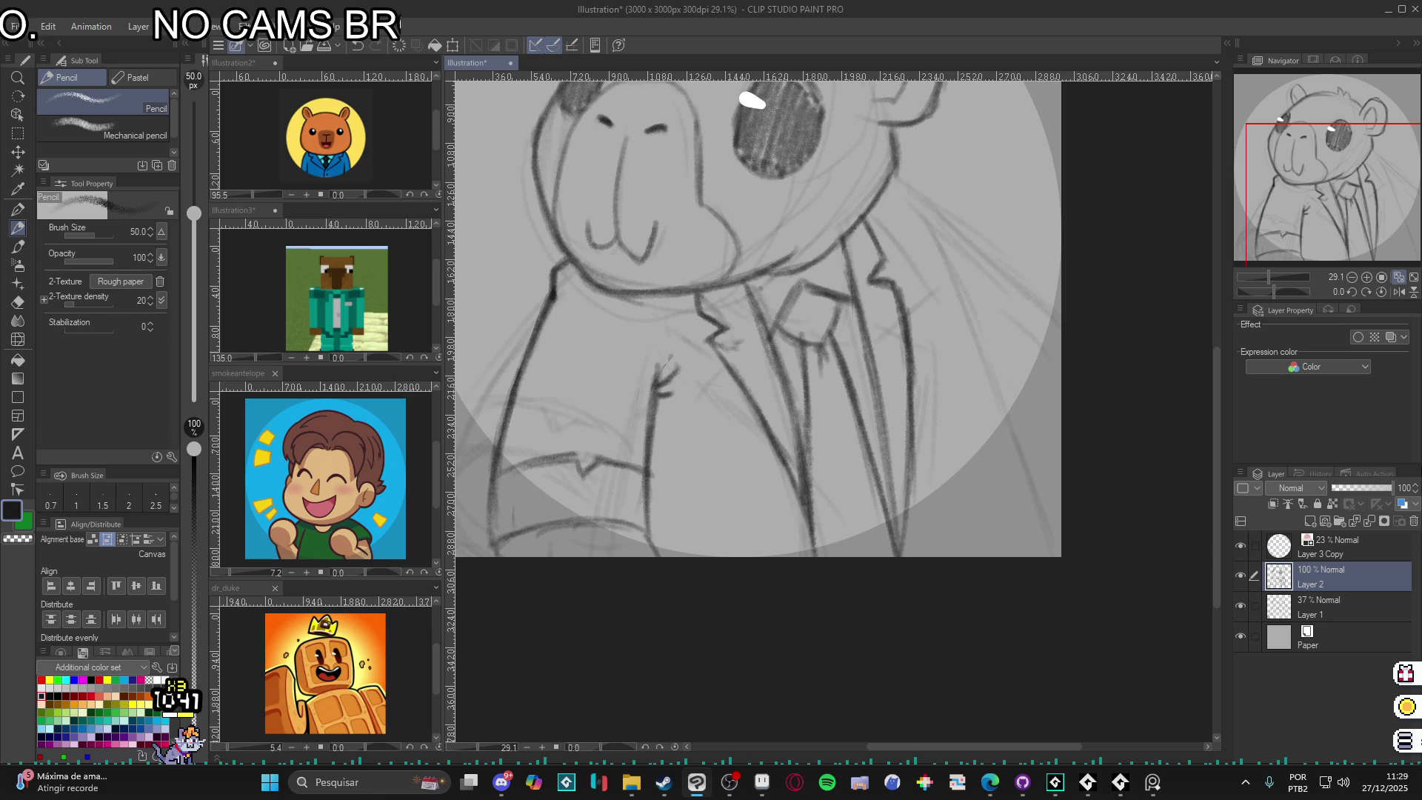
# - Reinforce the neck lines and hatch across the capybara's cheek and muzzle
pyautogui.click(1120, 783)
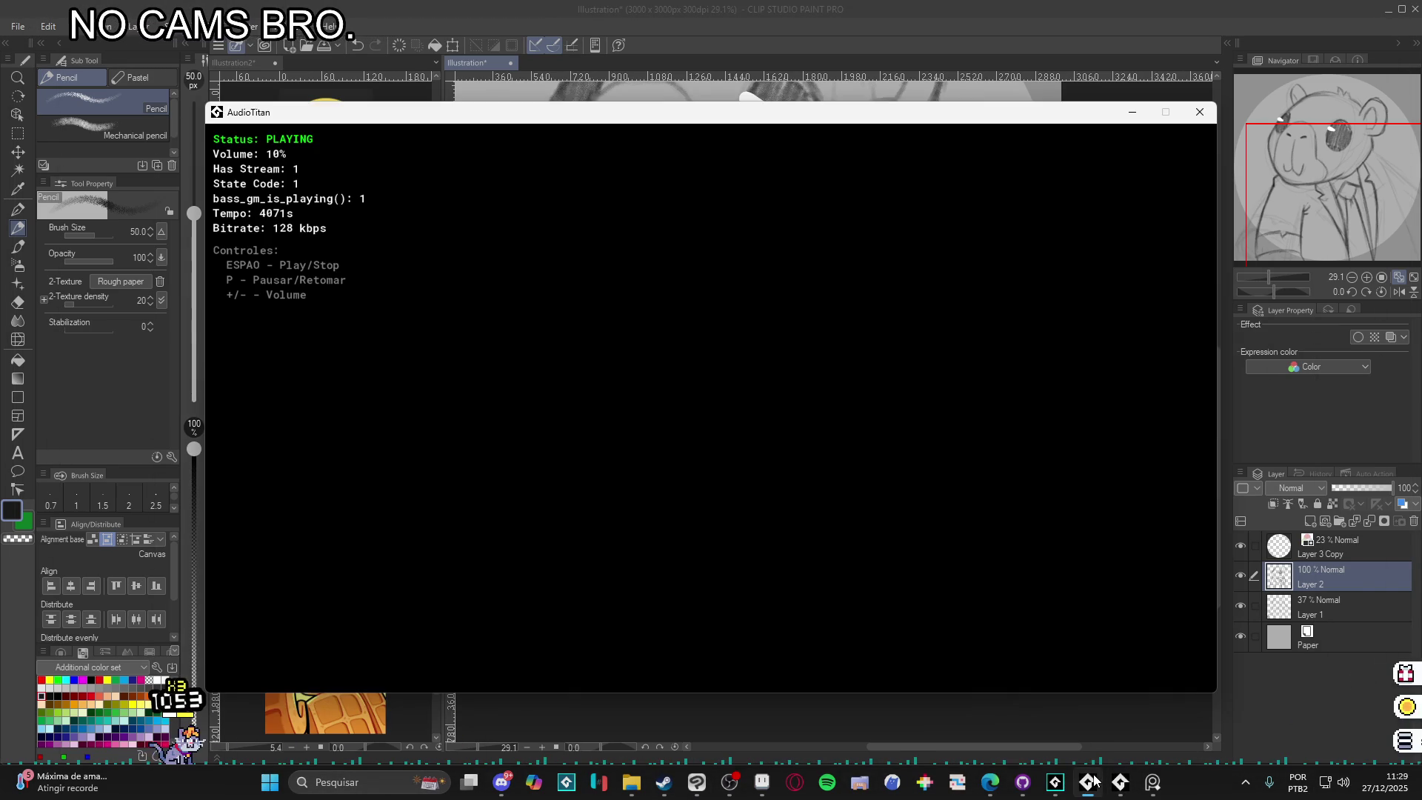
pyautogui.click(1089, 782)
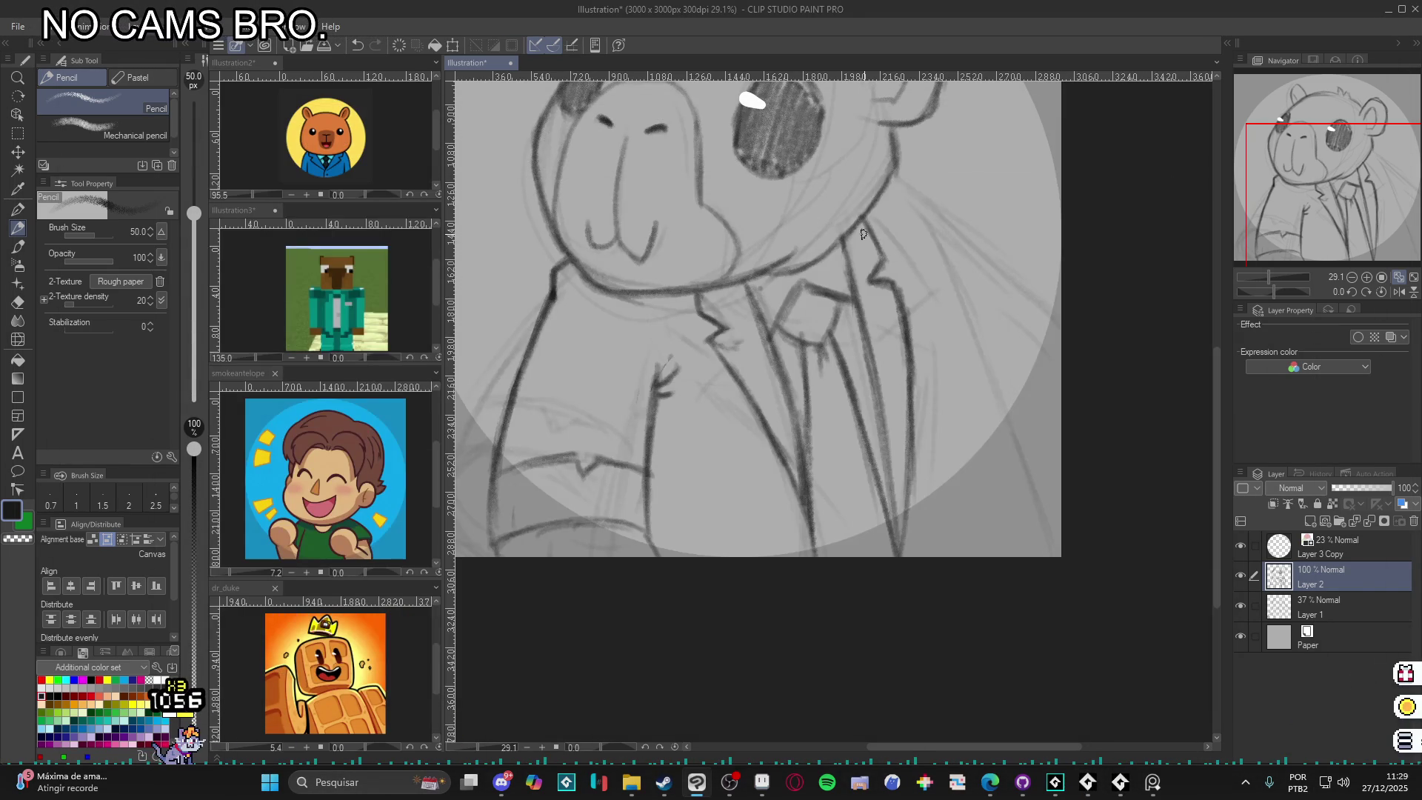
pyautogui.scroll(2, 941, 615)
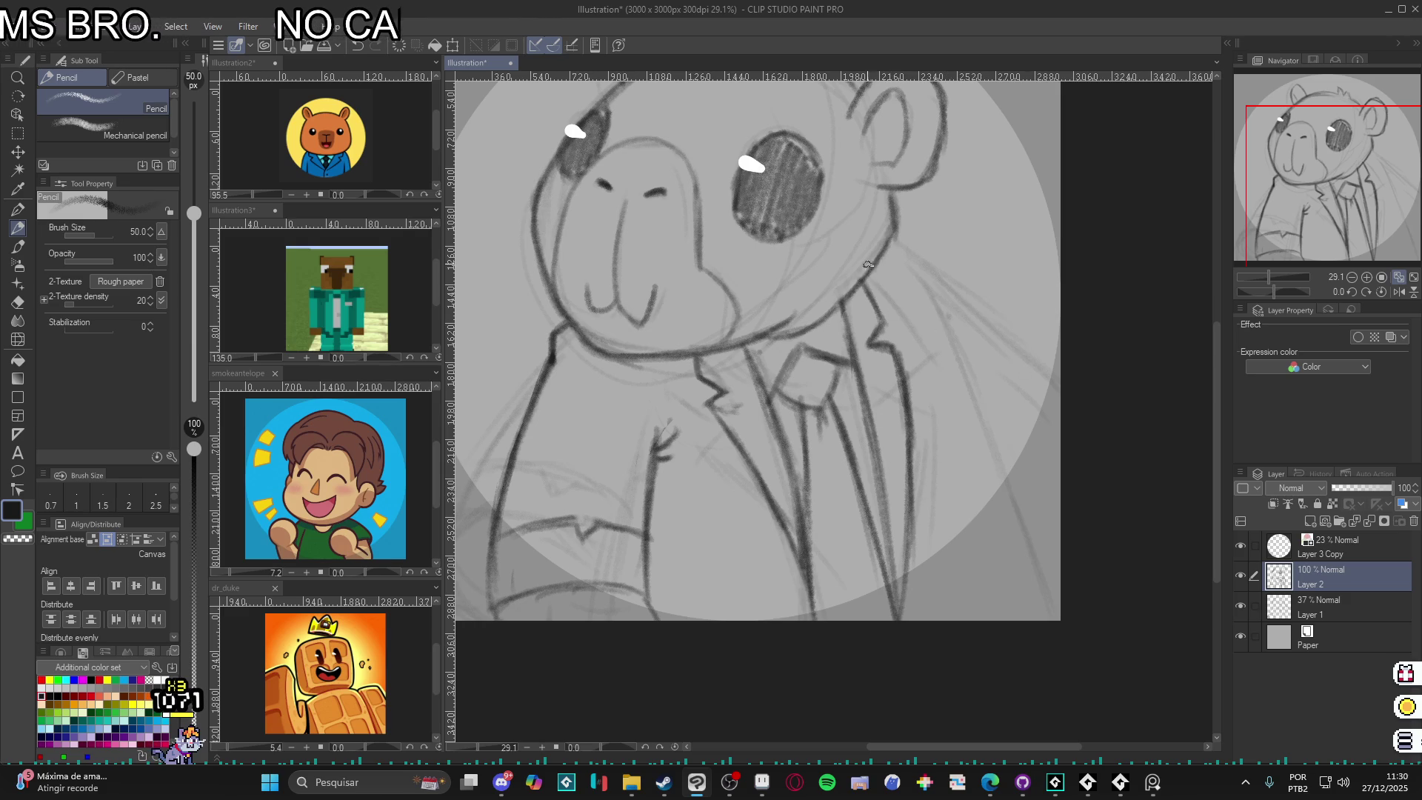
pyautogui.moveTo(919, 297)
pyautogui.mouseDown()
pyautogui.moveTo(985, 430)
pyautogui.moveTo(1011, 555)
pyautogui.mouseUp()
pyautogui.moveTo(756, 404)
pyautogui.mouseDown()
pyautogui.moveTo(698, 462)
pyautogui.moveTo(734, 385)
pyautogui.moveTo(734, 319)
pyautogui.moveTo(711, 304)
pyautogui.moveTo(710, 268)
pyautogui.moveTo(626, 349)
pyautogui.moveTo(667, 263)
pyautogui.mouseUp()
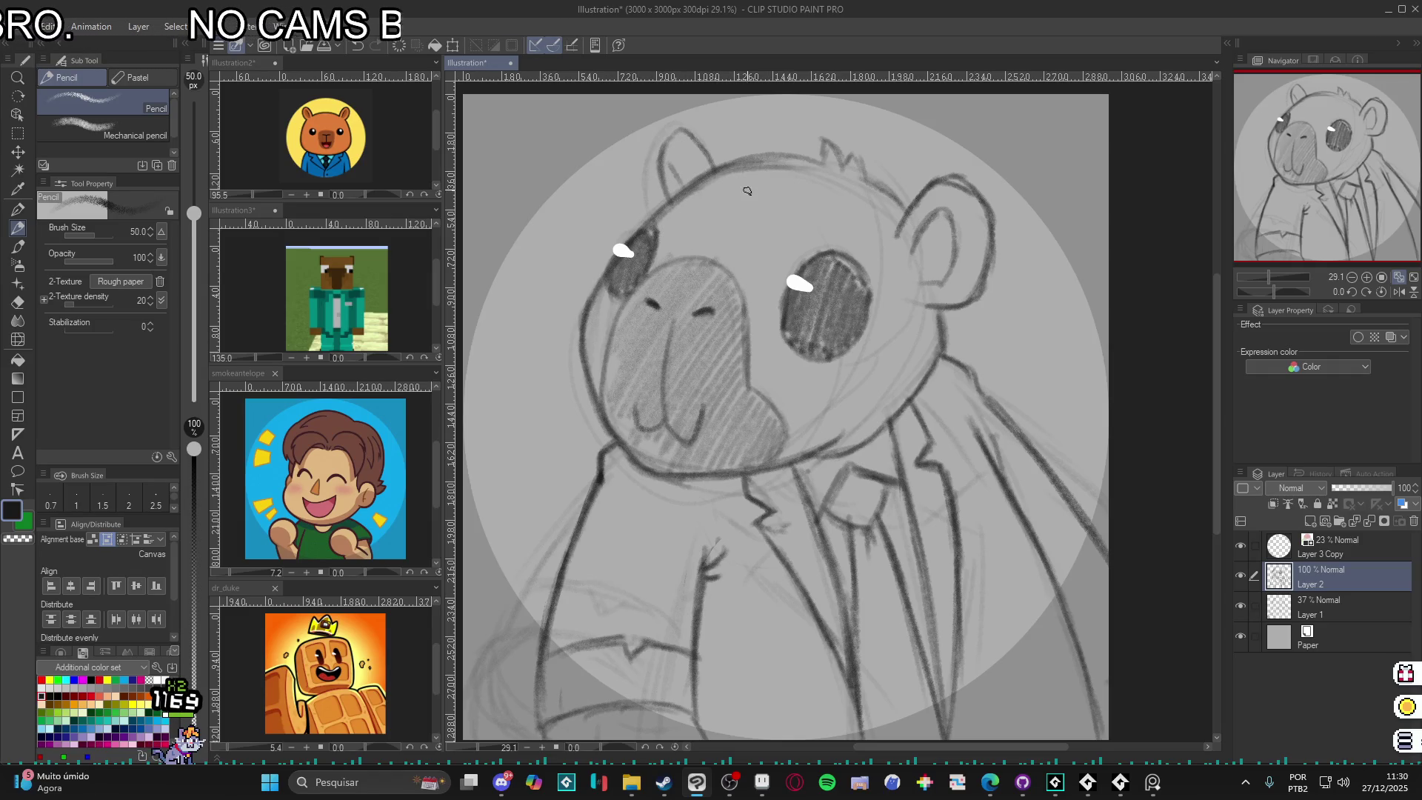
# - Hatch the insides of both ears with diagonal strokes
pyautogui.moveTo(930, 194)
pyautogui.mouseDown()
pyautogui.moveTo(915, 237)
pyautogui.moveTo(956, 274)
pyautogui.moveTo(979, 214)
pyautogui.moveTo(966, 292)
pyautogui.moveTo(989, 249)
pyautogui.mouseUp()
pyautogui.moveTo(715, 166)
pyautogui.mouseDown()
pyautogui.moveTo(664, 181)
pyautogui.moveTo(685, 146)
pyautogui.mouseUp()
pyautogui.moveTo(998, 514); pyautogui.dragTo(1037, 533)
# - Draw a four-pointed sparkle to the left of the face
pyautogui.moveTo(868, 465); pyautogui.dragTo(944, 489)
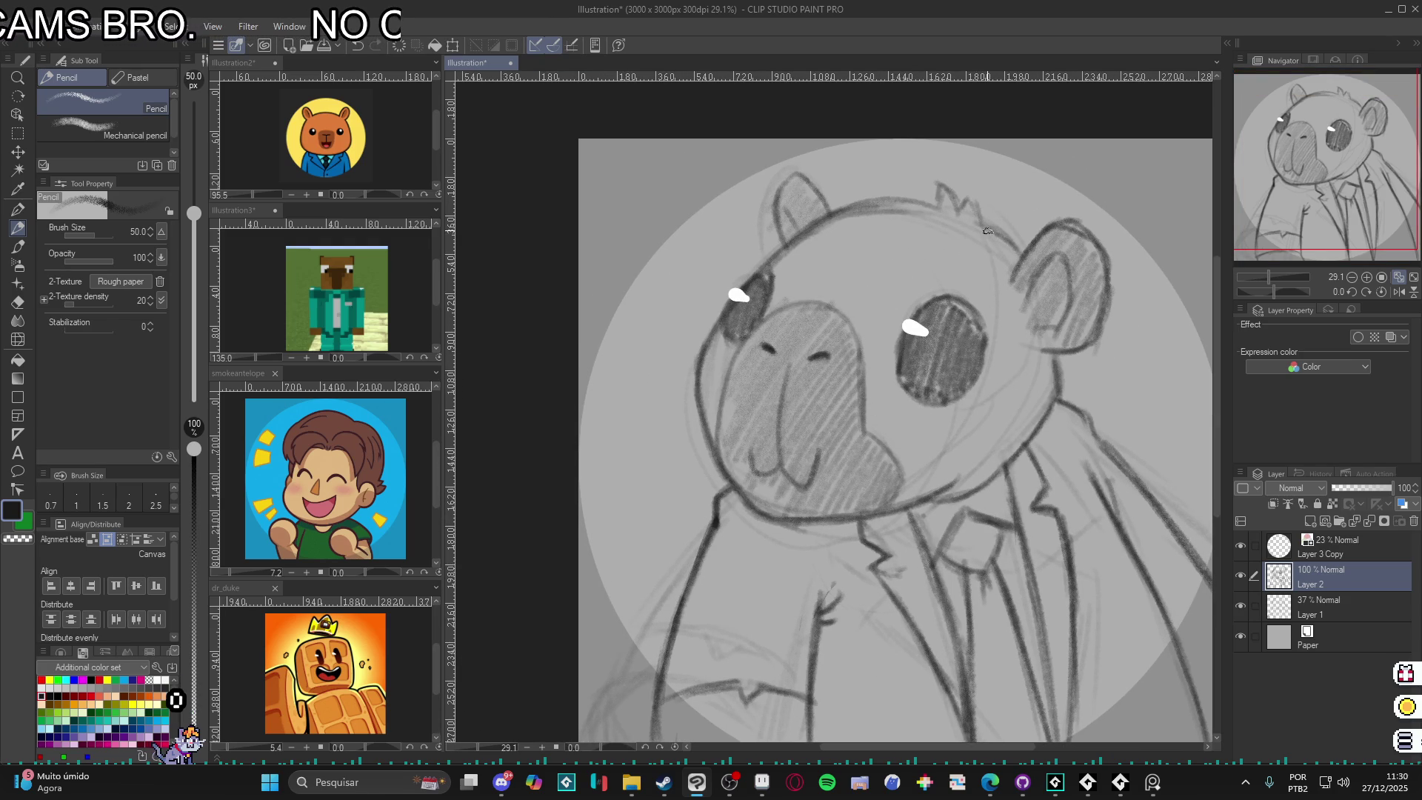
pyautogui.moveTo(1074, 333); pyautogui.dragTo(1099, 318)
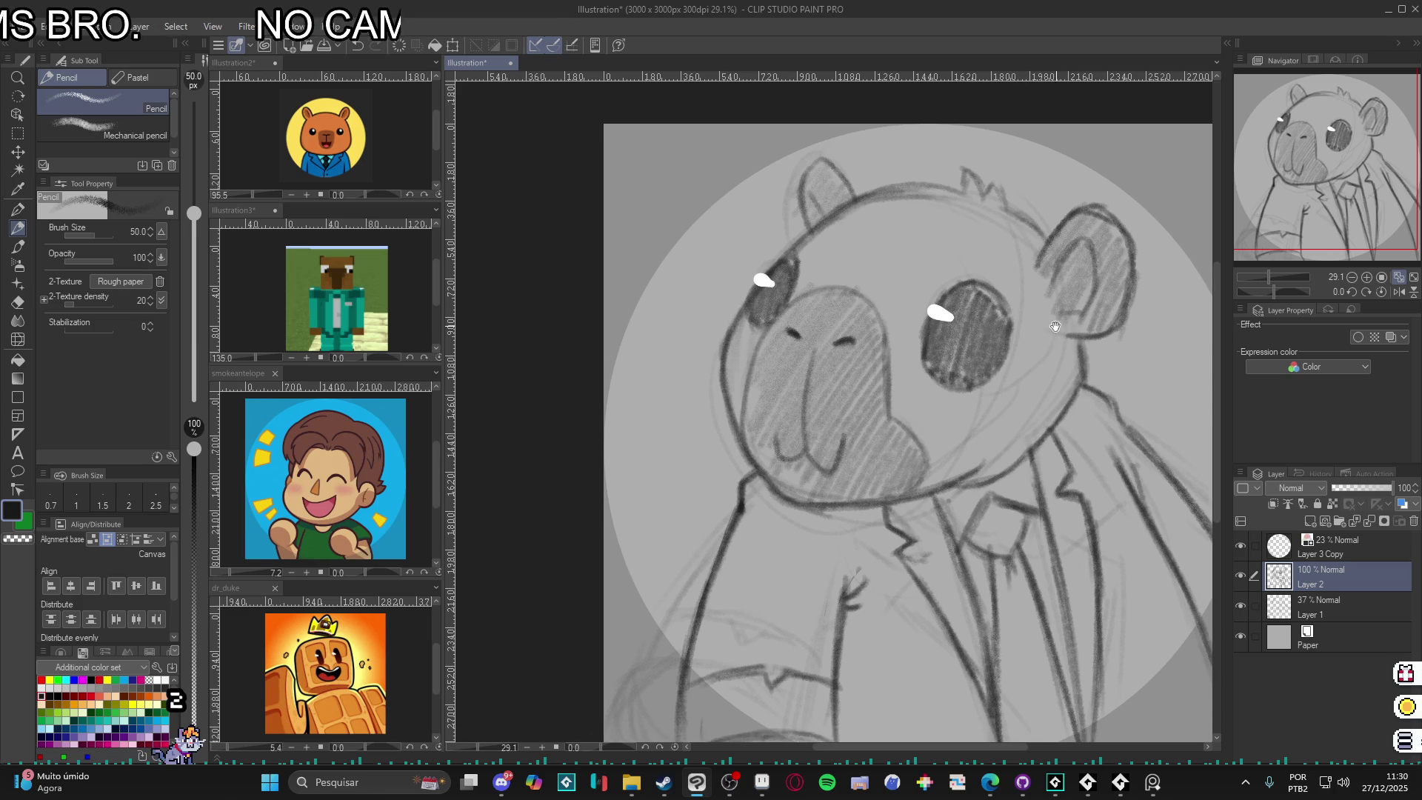
pyautogui.moveTo(657, 404)
pyautogui.mouseDown()
pyautogui.moveTo(626, 455)
pyautogui.moveTo(659, 465)
pyautogui.moveTo(662, 522)
pyautogui.moveTo(708, 449)
pyautogui.moveTo(659, 408)
pyautogui.mouseUp()
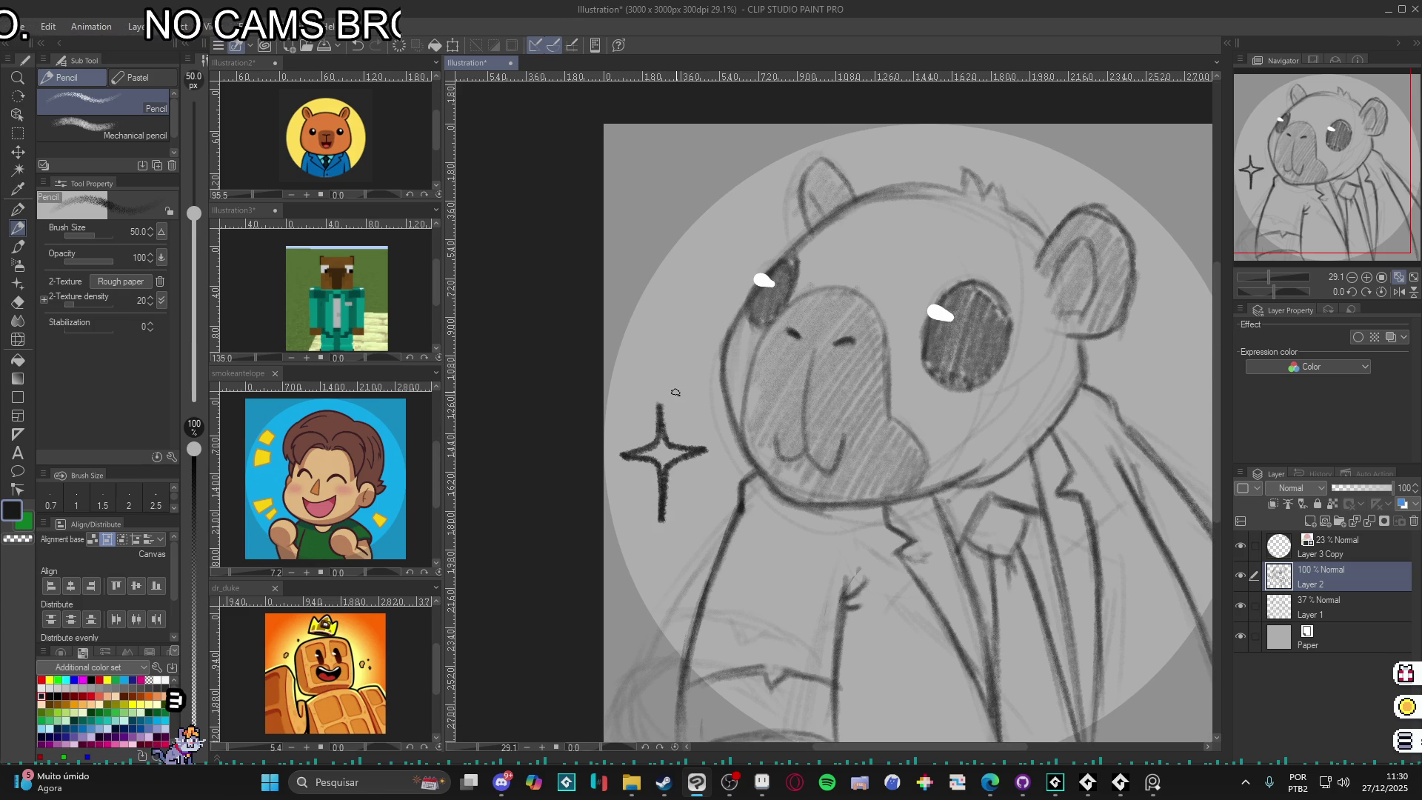
# - Draw a sparkle right of the head and a small one above the left eye
pyautogui.moveTo(1138, 435); pyautogui.dragTo(979, 471)
pyautogui.moveTo(1025, 406)
pyautogui.mouseDown()
pyautogui.moveTo(1014, 434)
pyautogui.moveTo(1039, 443)
pyautogui.moveTo(1026, 403)
pyautogui.moveTo(1073, 459)
pyautogui.mouseUp()
pyautogui.moveTo(601, 300)
pyautogui.mouseDown()
pyautogui.moveTo(582, 327)
pyautogui.moveTo(596, 343)
pyautogui.moveTo(602, 301)
pyautogui.mouseUp()
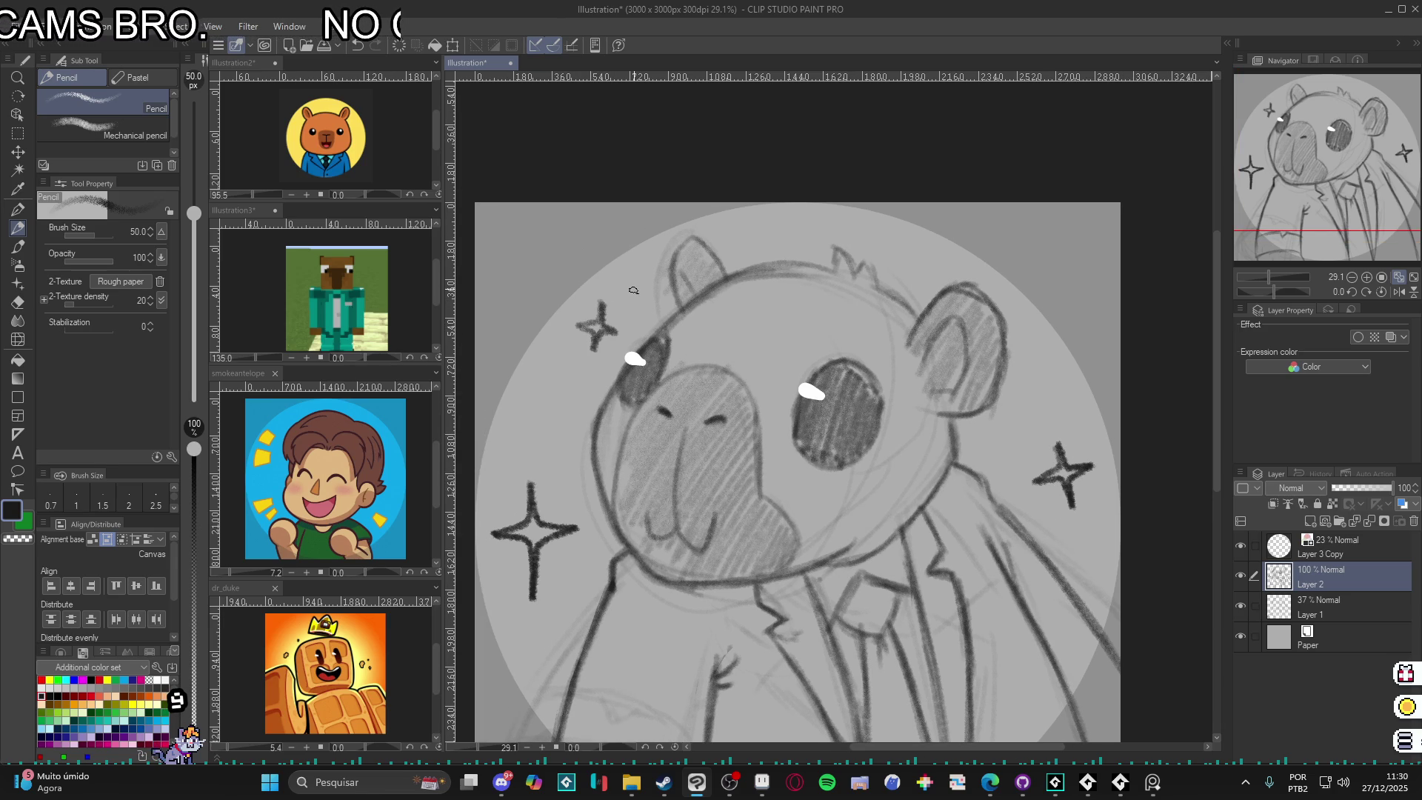
pyautogui.scroll(-1, 633, 291)
pyautogui.scroll(-3, 701, 296)
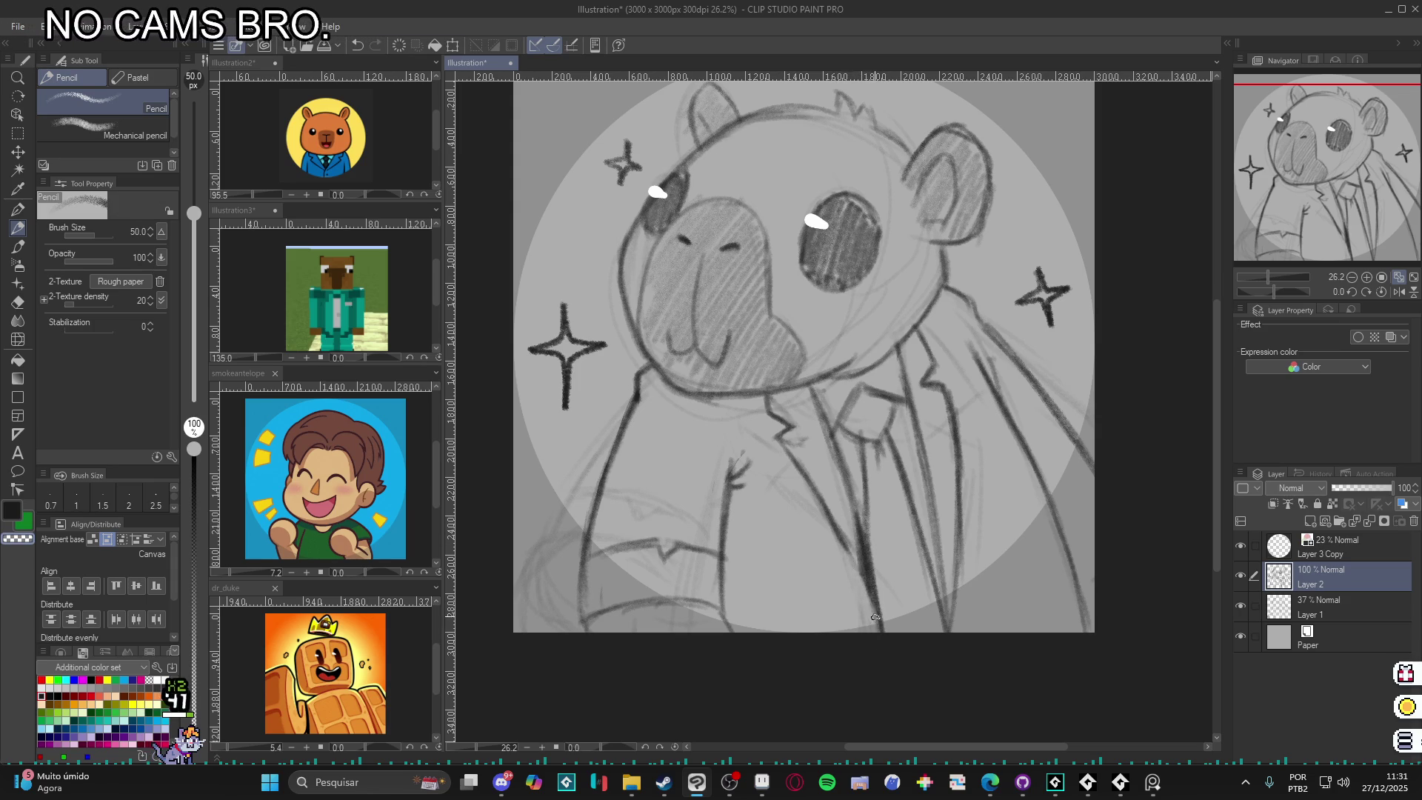
# - Darken the tie lines and start saving the drawing with Ctrl+S
pyautogui.moveTo(863, 508)
pyautogui.mouseDown()
pyautogui.moveTo(828, 586)
pyautogui.moveTo(838, 609)
pyautogui.mouseUp()
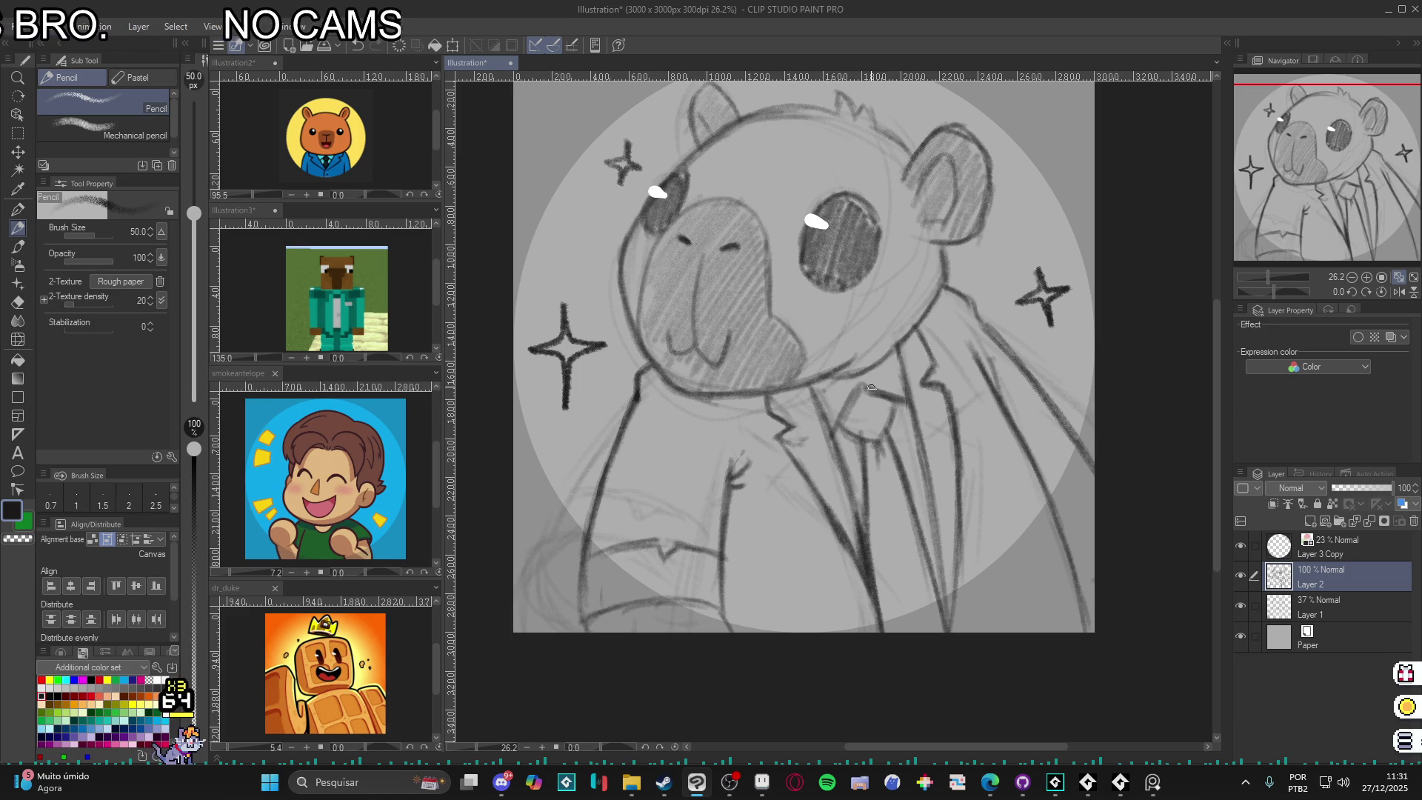
pyautogui.scroll(-3, 798, 595)
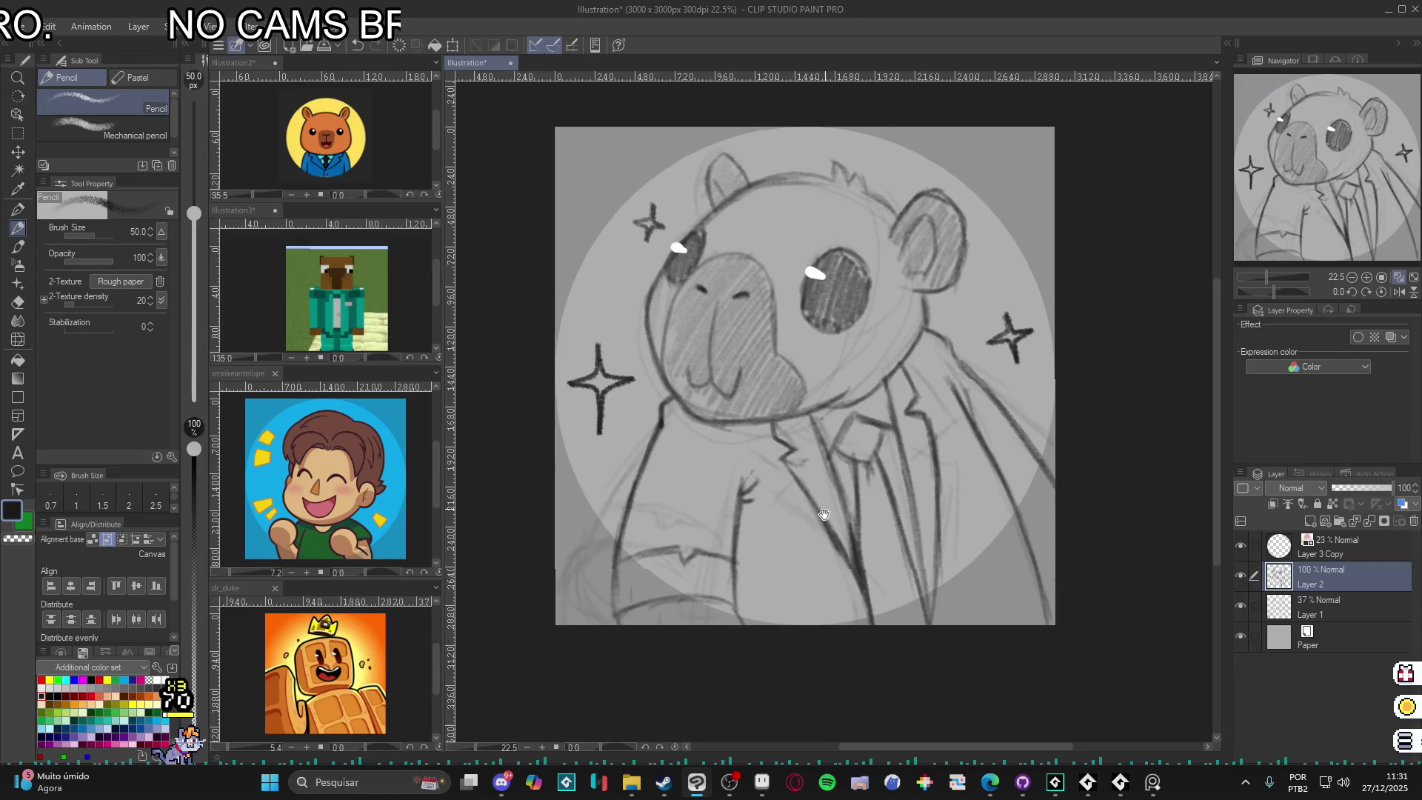
pyautogui.moveTo(860, 486); pyautogui.dragTo(902, 471)
pyautogui.hotkey('ctrl', 's')
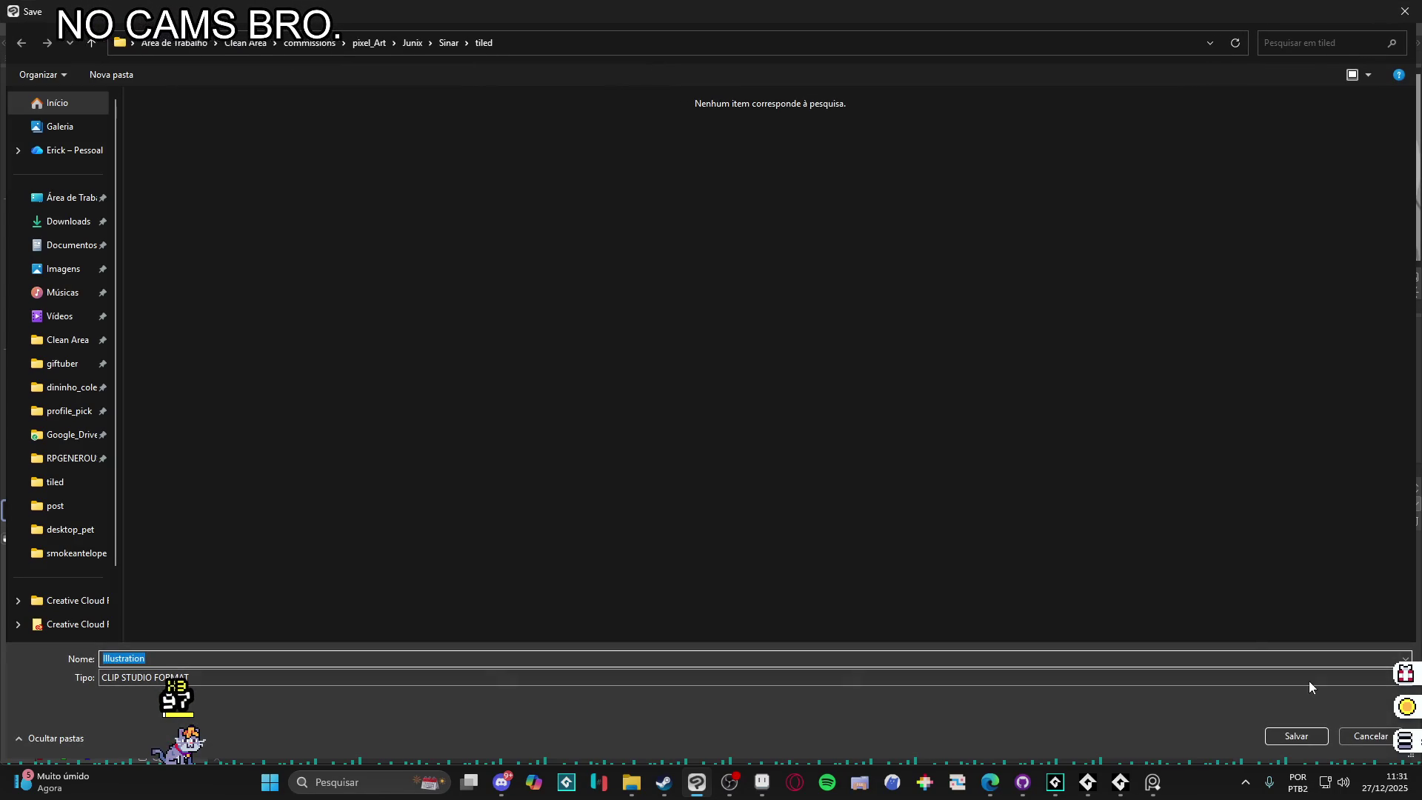
# - Create a new folder in profile_pick named after the client's handle
pyautogui.click(65, 411)
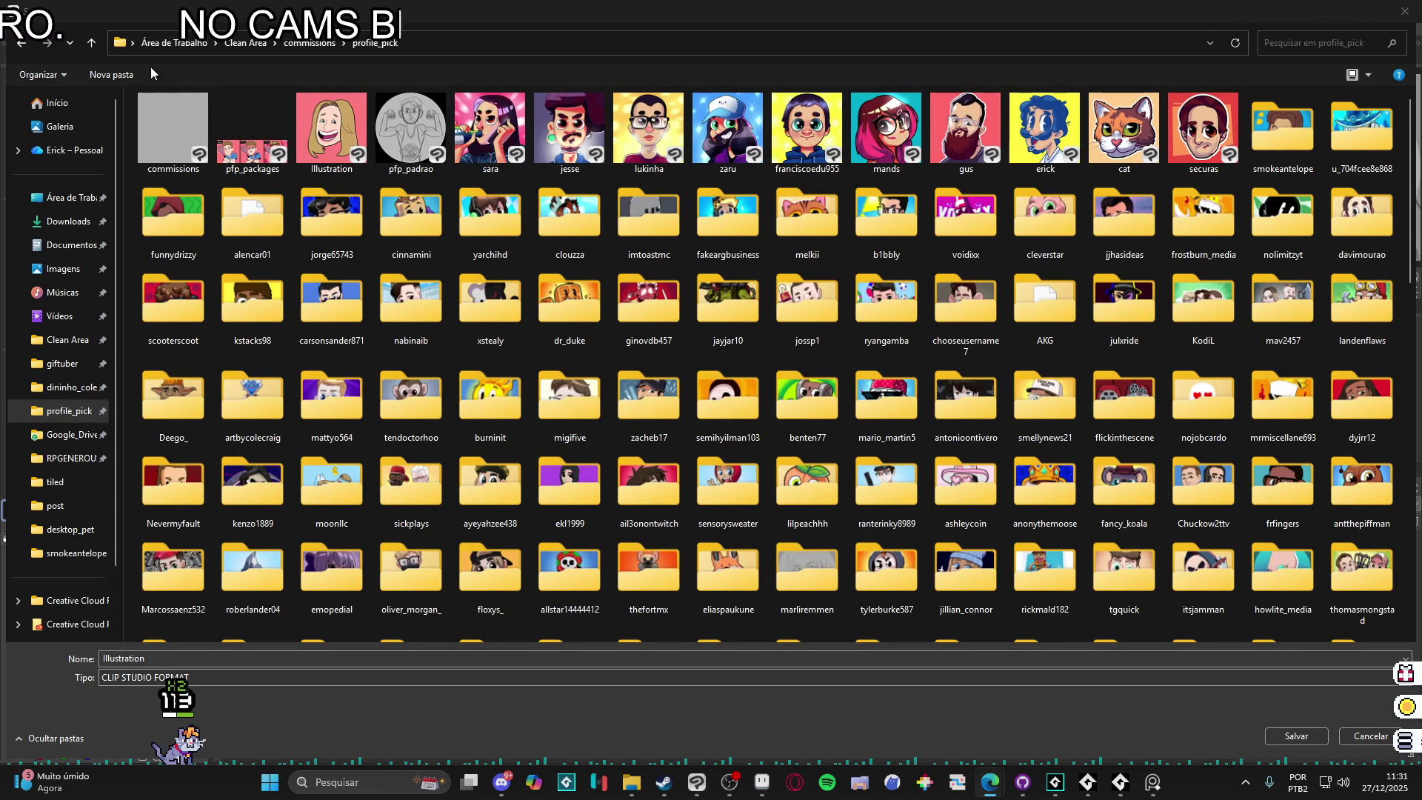
pyautogui.write('protipgamer')
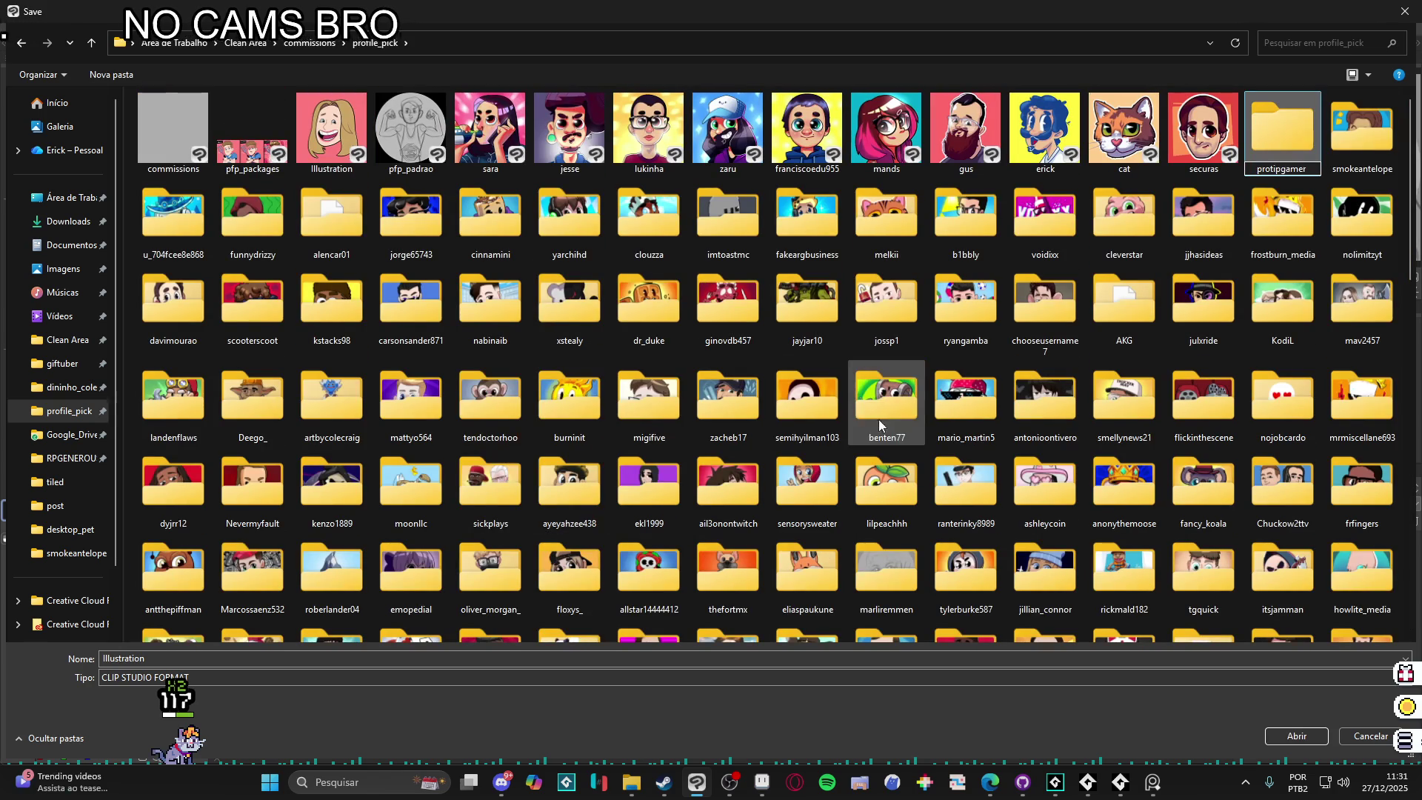
pyautogui.press('Return')
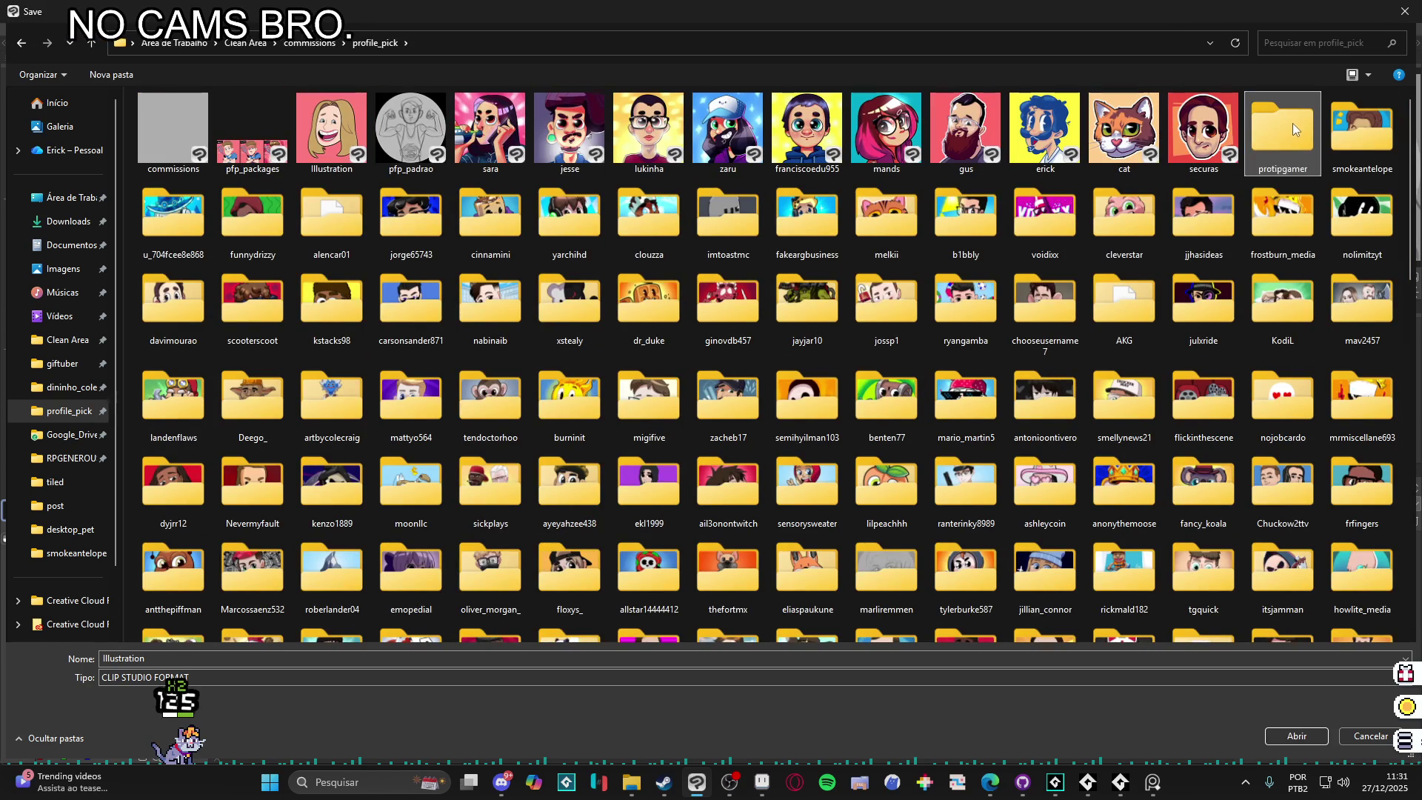
# - Save the drawing in that new folder, using the client's handle as the file name
pyautogui.doubleClick(1291, 123)
pyautogui.click(269, 677)
pyautogui.write('protipgamer')
pyautogui.press('Return')
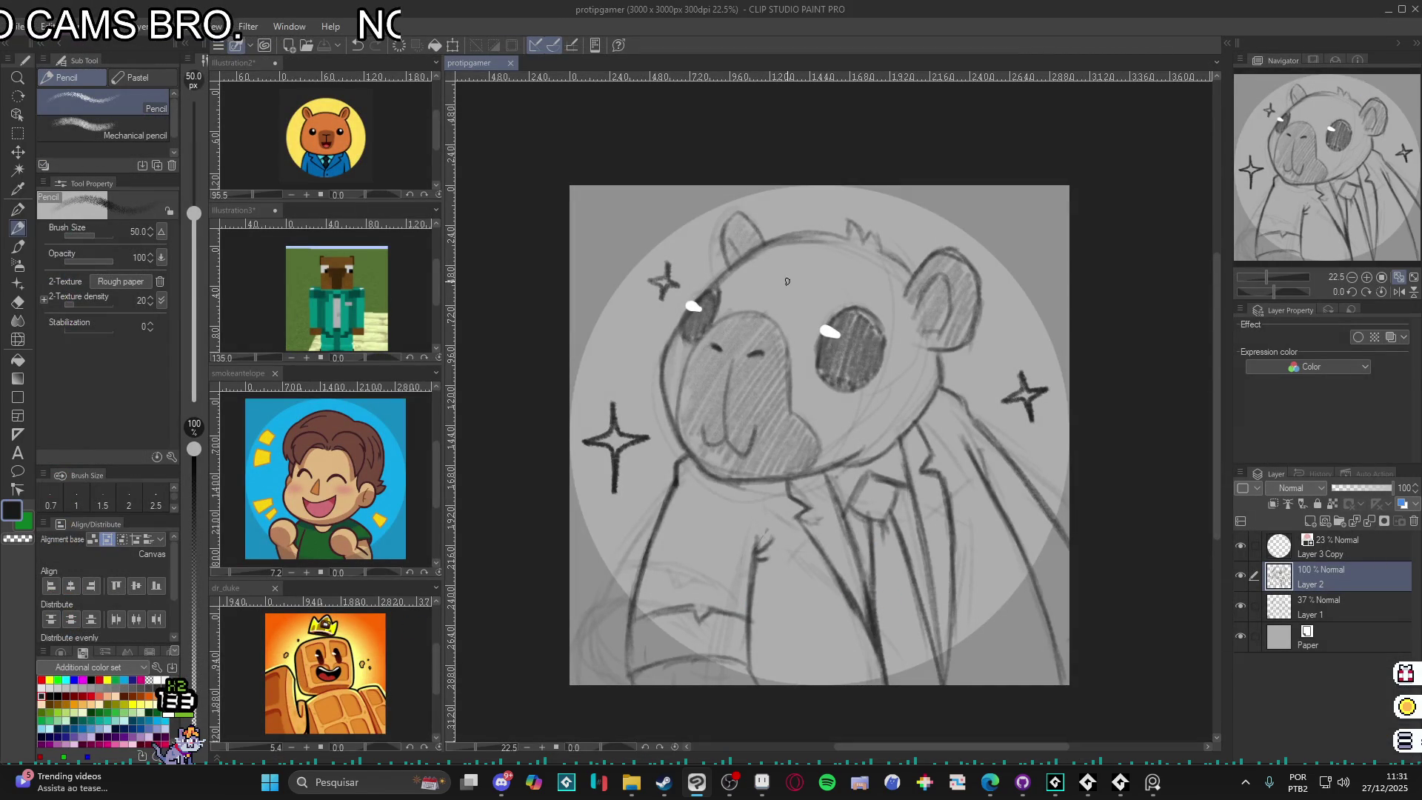
pyautogui.scroll(1, 924, 289)
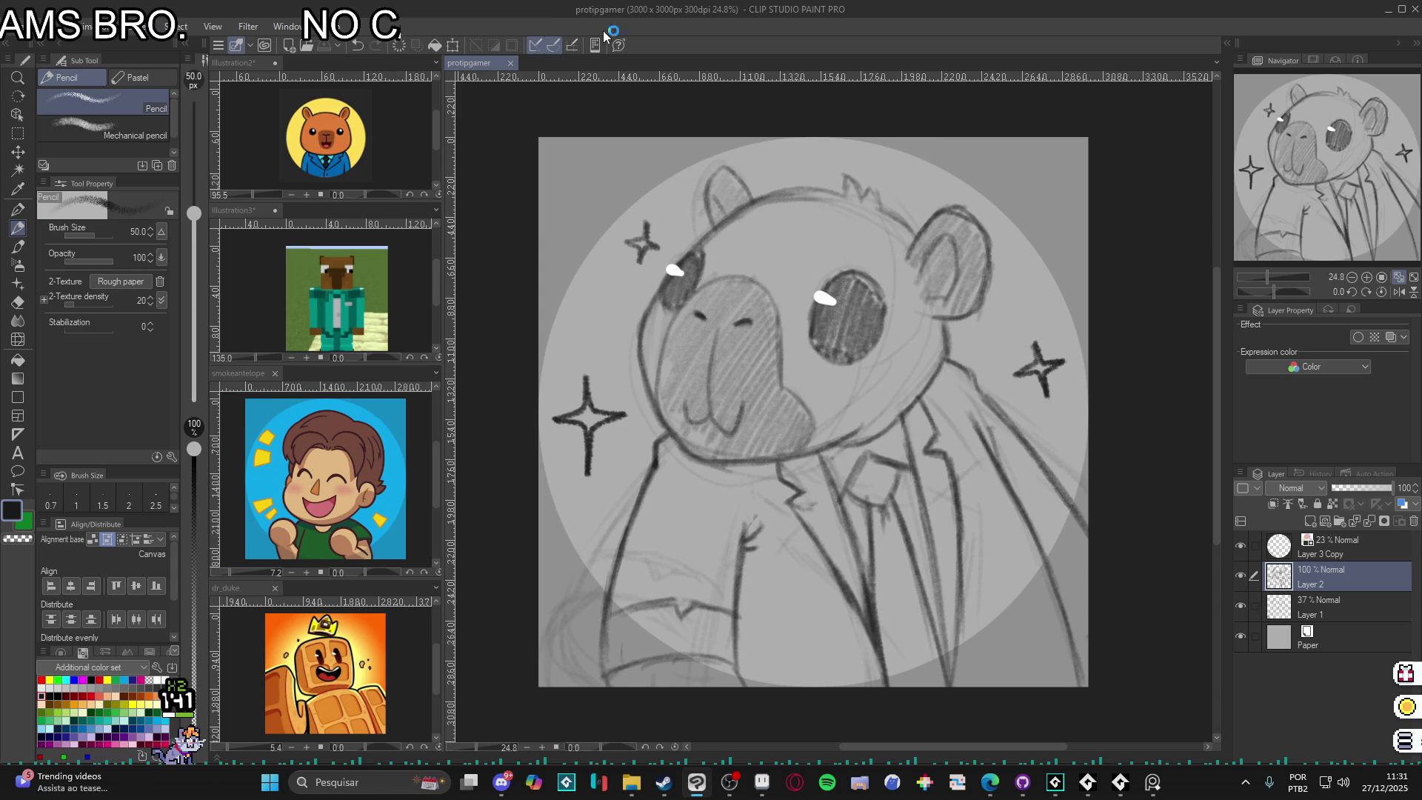
pyautogui.press('super+shift+s')
pyautogui.moveTo(538, 140)
pyautogui.mouseDown()
pyautogui.moveTo(878, 424)
pyautogui.moveTo(1103, 698)
pyautogui.moveTo(1088, 688)
pyautogui.mouseUp()
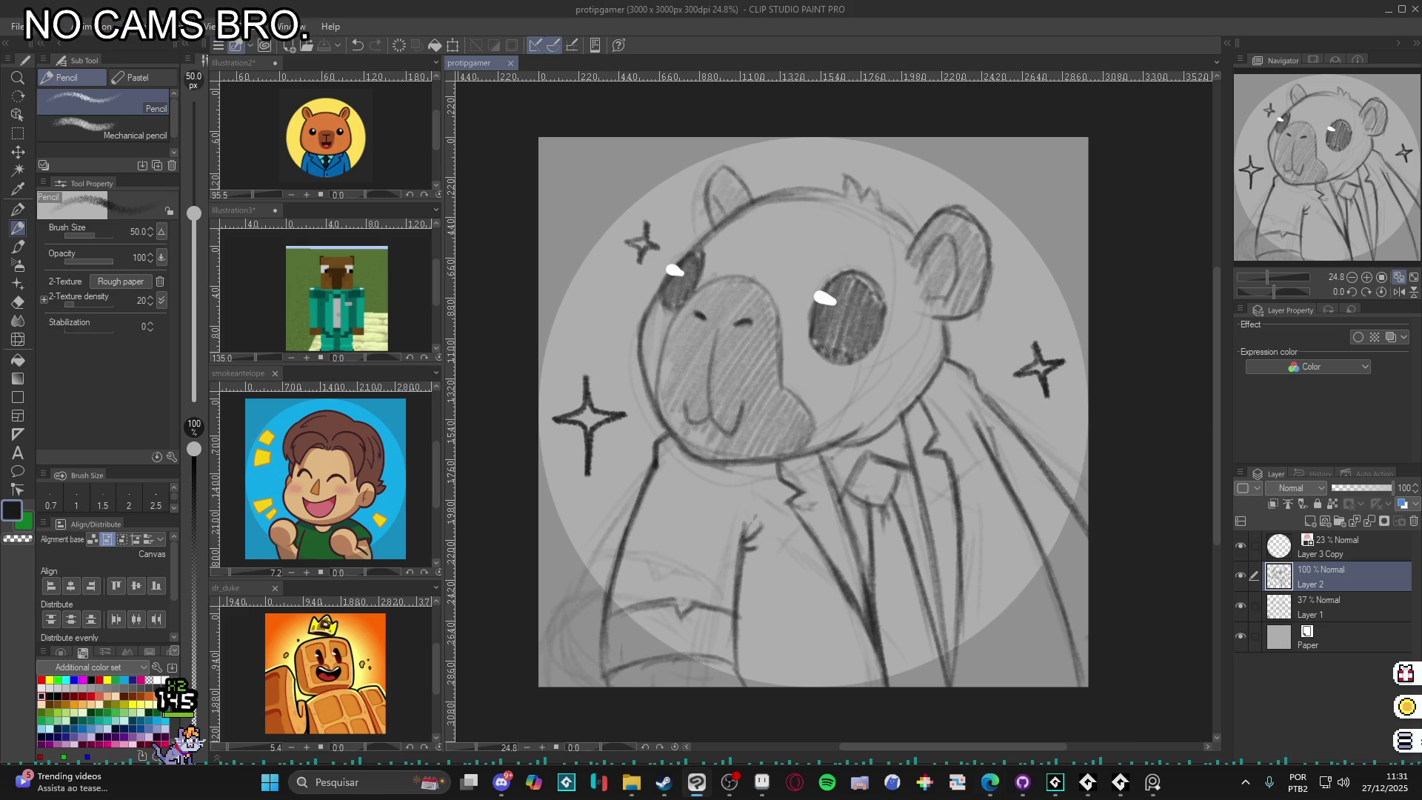
pyautogui.hotkey('alt', 'Tab')
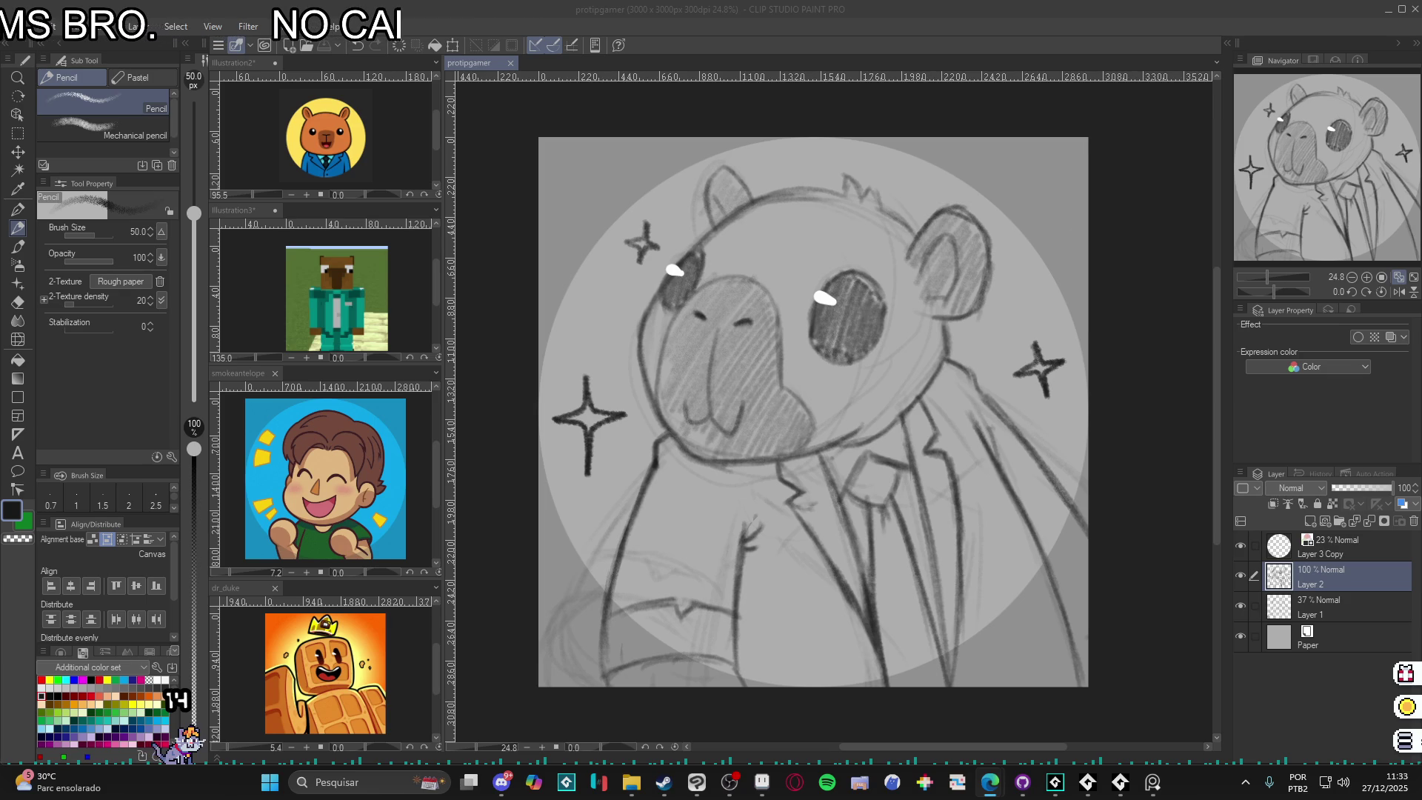
pyautogui.click(334, 782)
# - Search 'ca' in Windows and launch Calculadora, the Calculator app
pyautogui.write('ca')
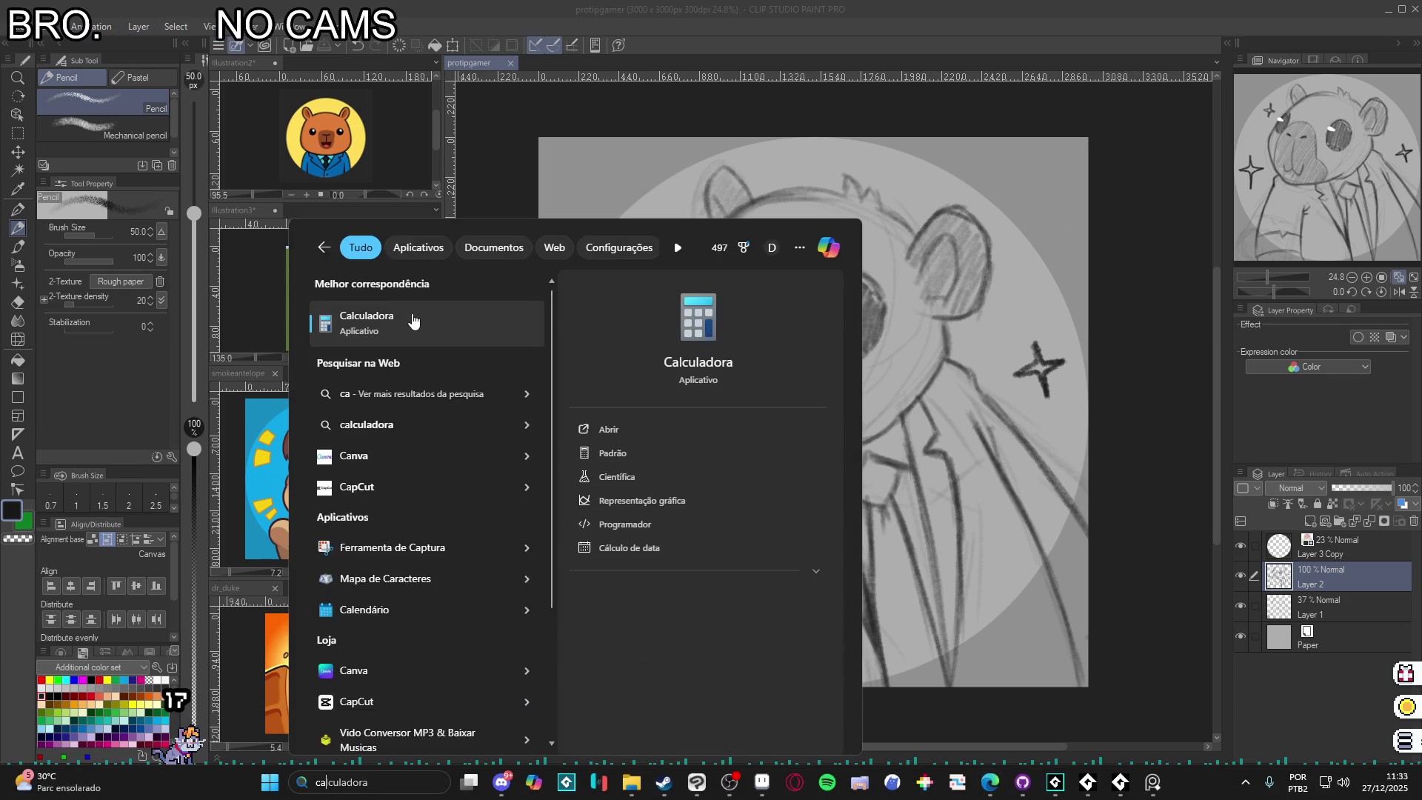
pyautogui.click(413, 320)
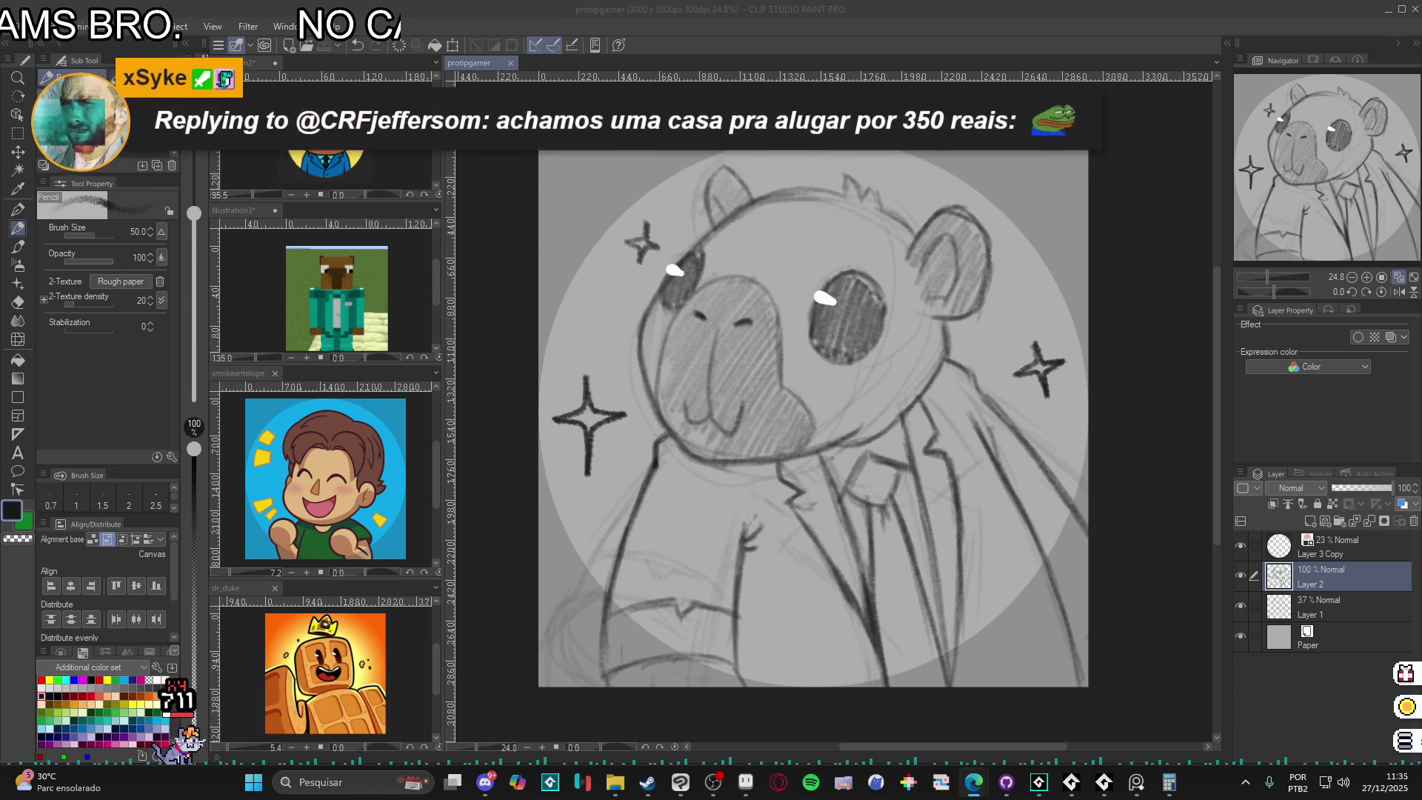
# - Minimize Clip Studio Paint and File Explorer, then close the game's Menu - Inventário window
pyautogui.click(1387, 9)
pyautogui.click(1331, 9)
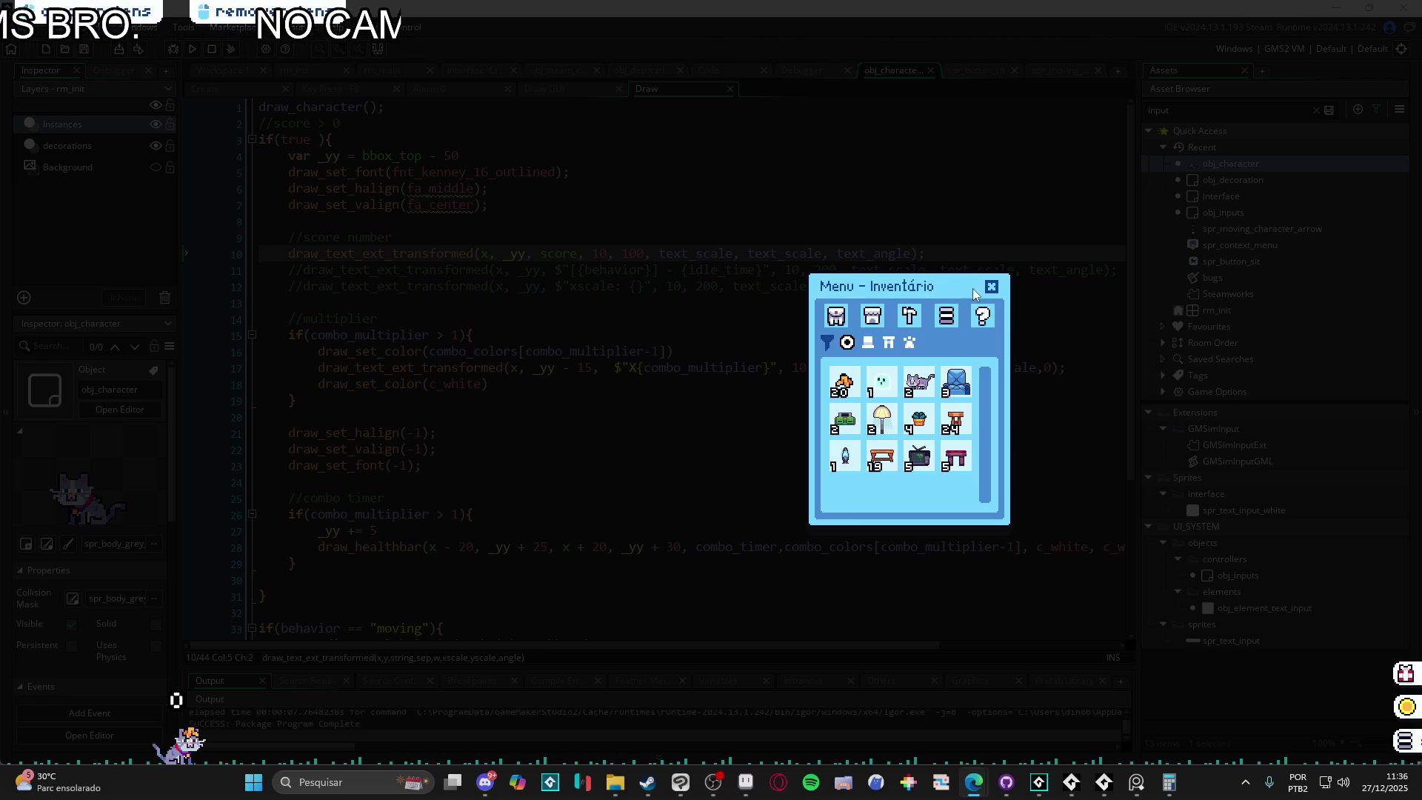
pyautogui.click(992, 289)
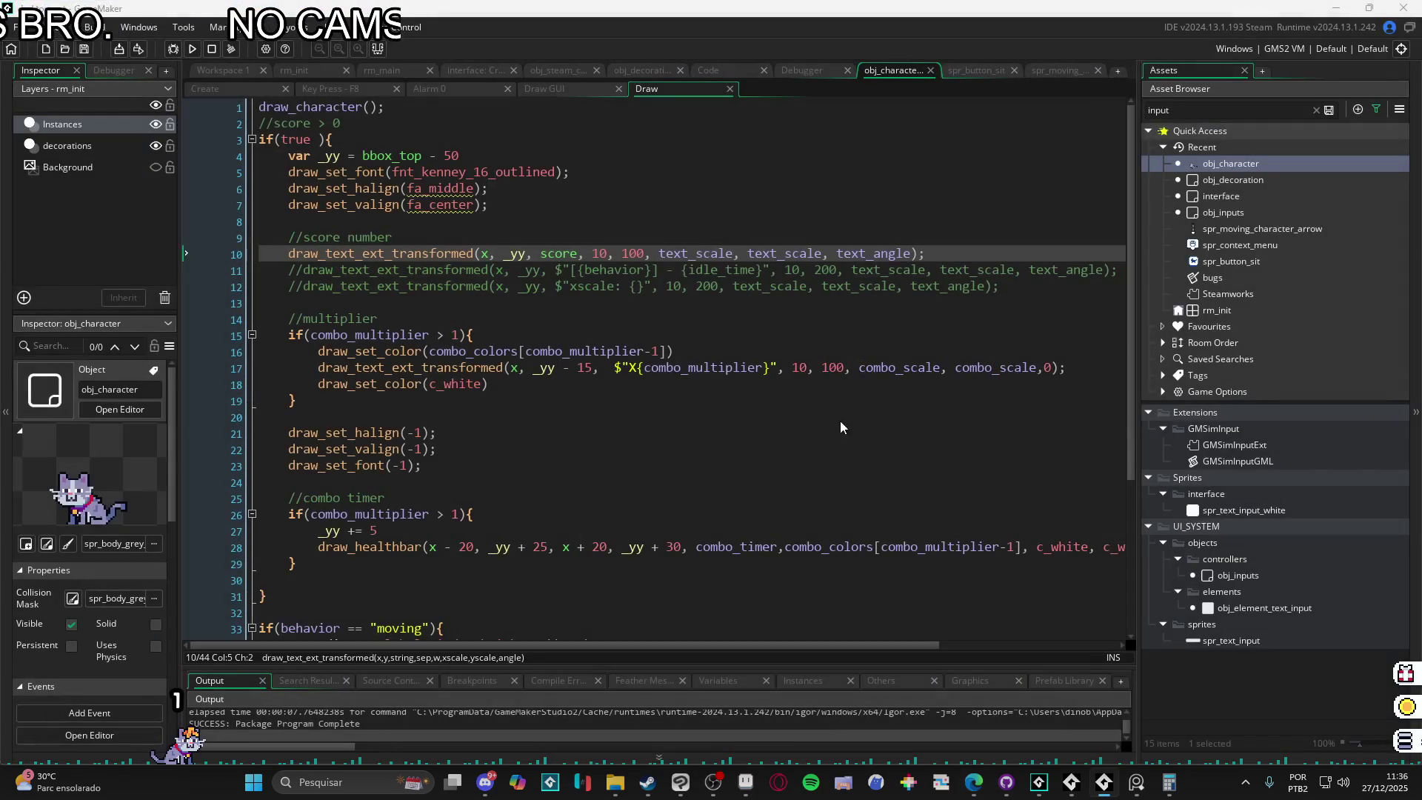
# - Place the cursor at the end of line 22 in obj_character's Draw event
pyautogui.click(496, 446)
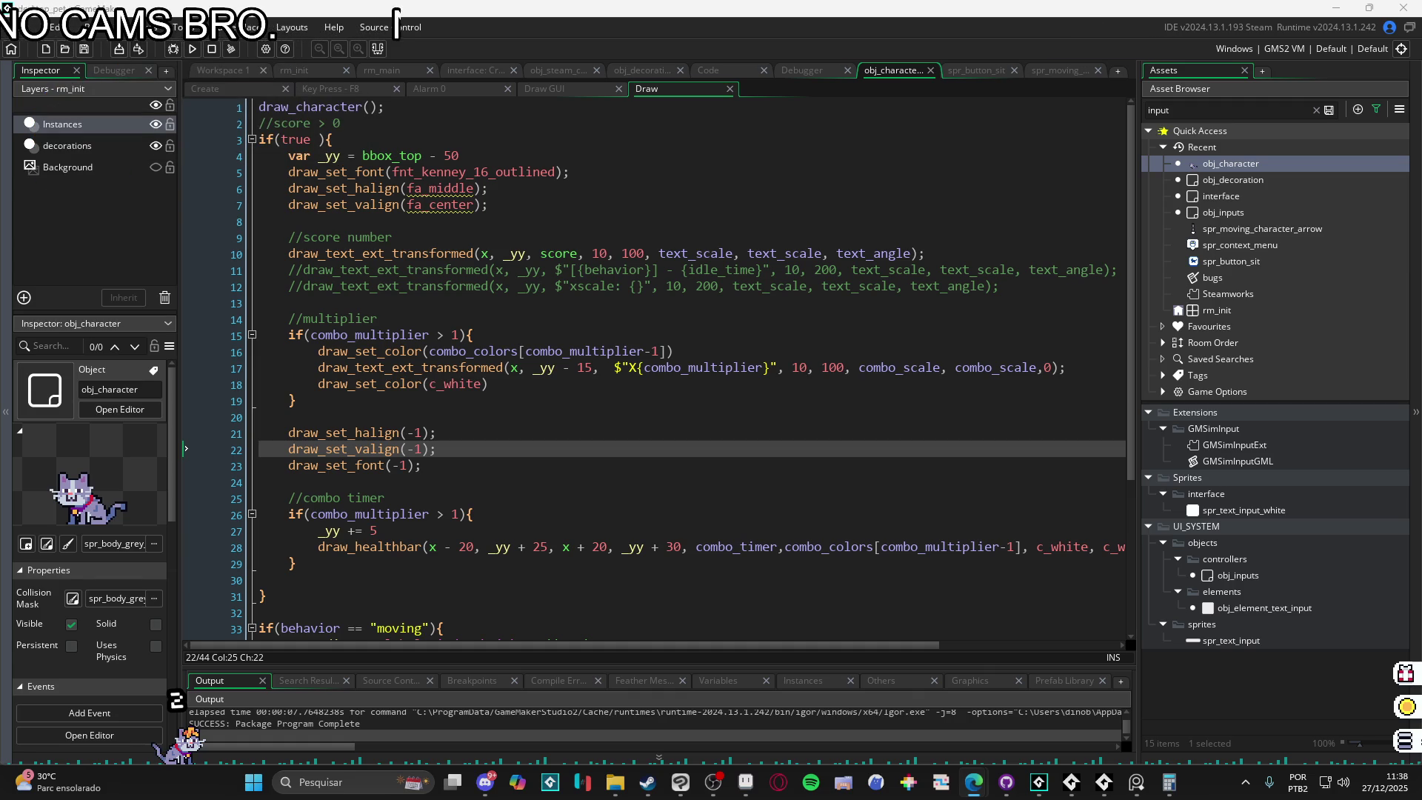
# - Start Desktop Friend with JOGAR on its Steam library page
pyautogui.moveTo(647, 782)
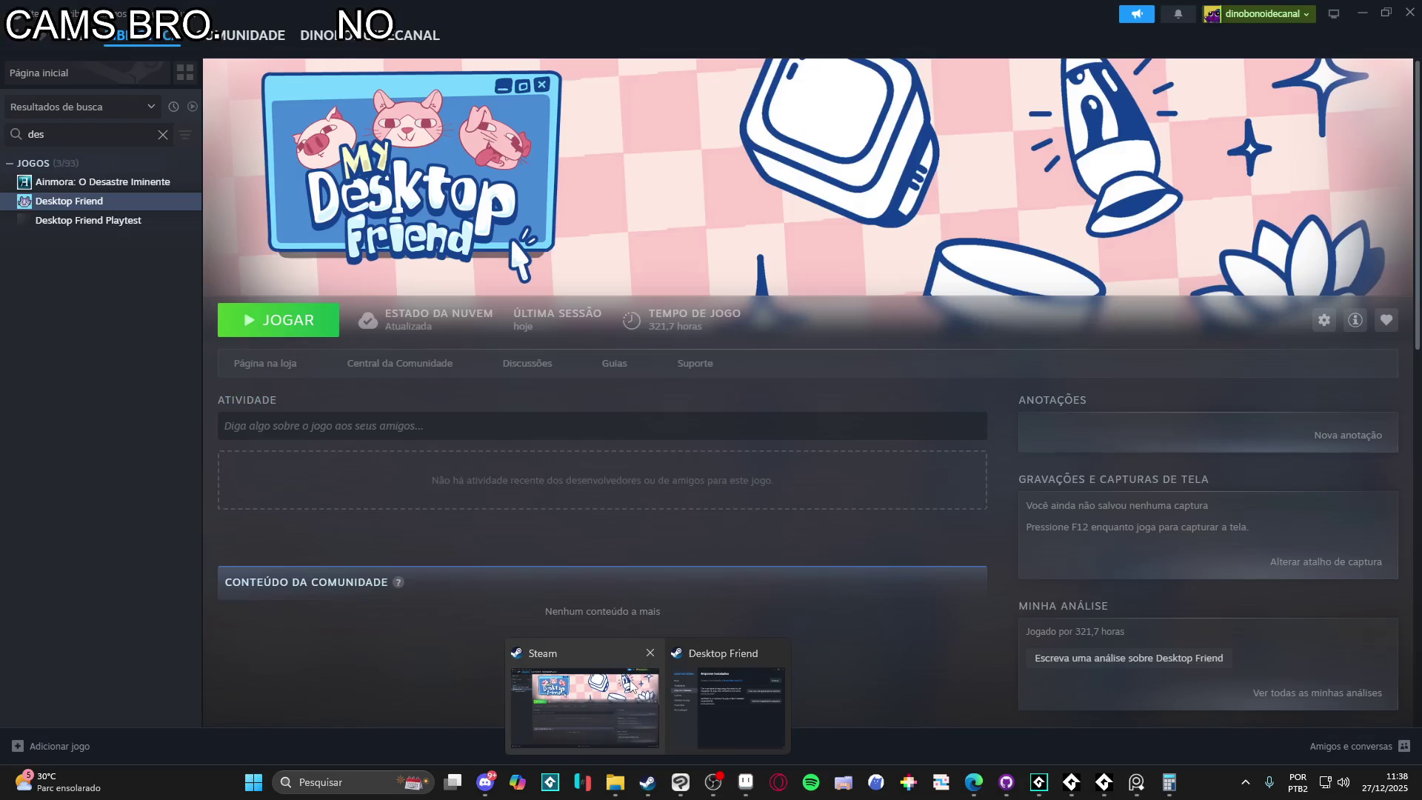
pyautogui.click(615, 690)
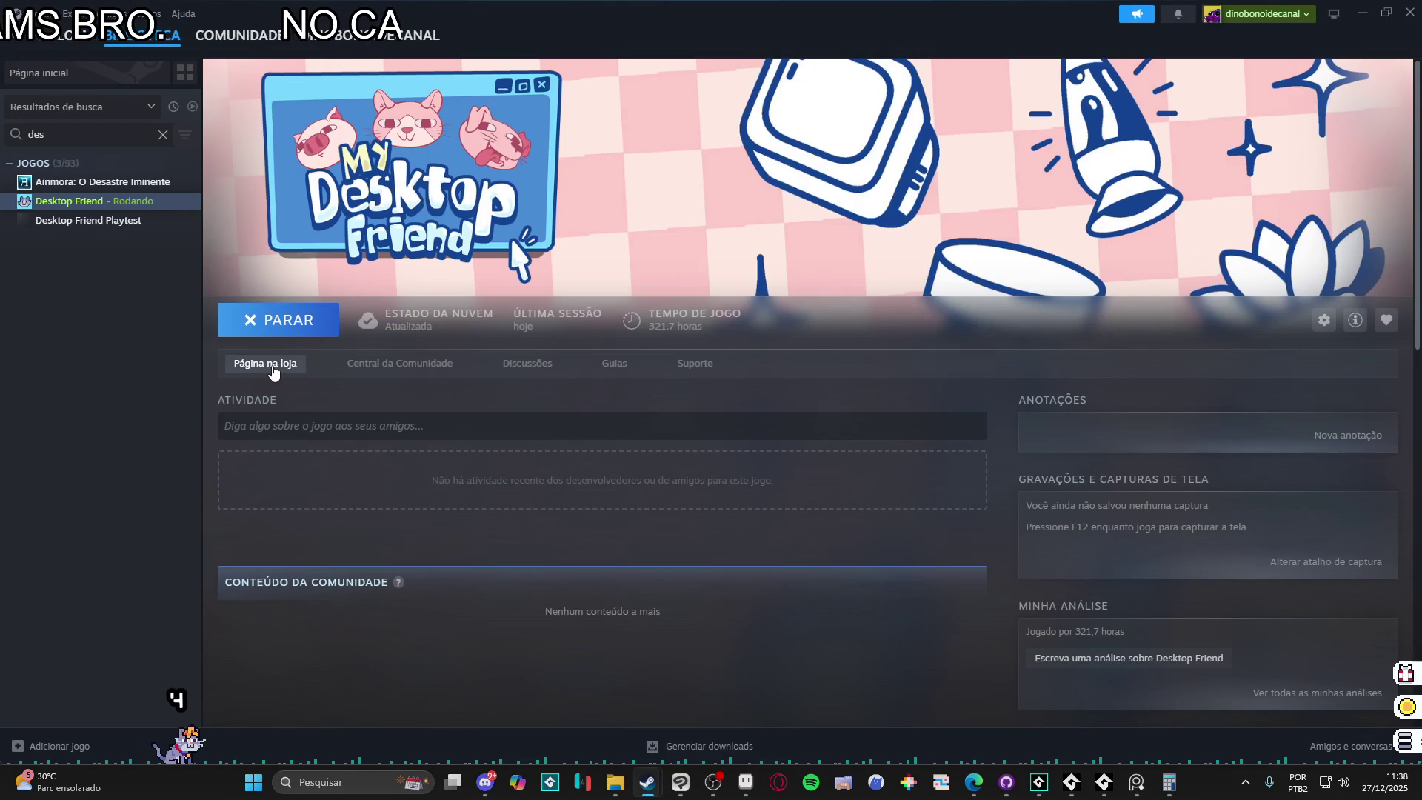